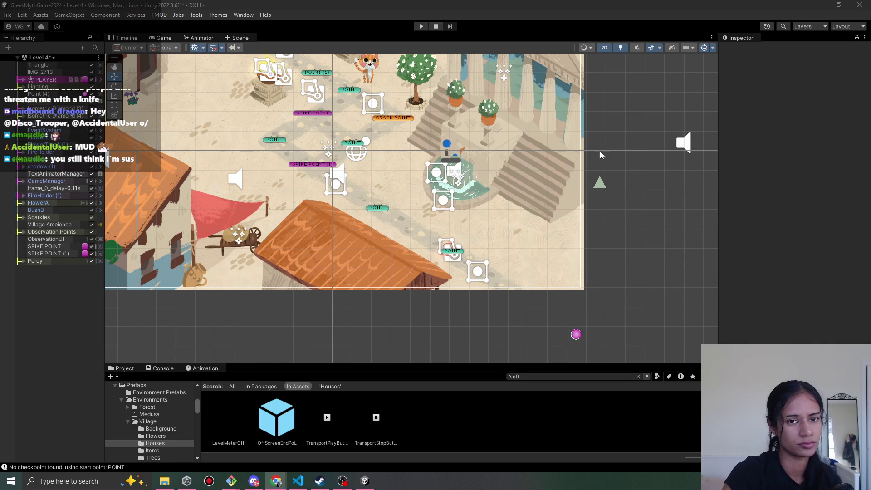
# Switch from Level 4 to the Level 11 scene, saving Level 4's changes first.
pyautogui.click(52, 58)
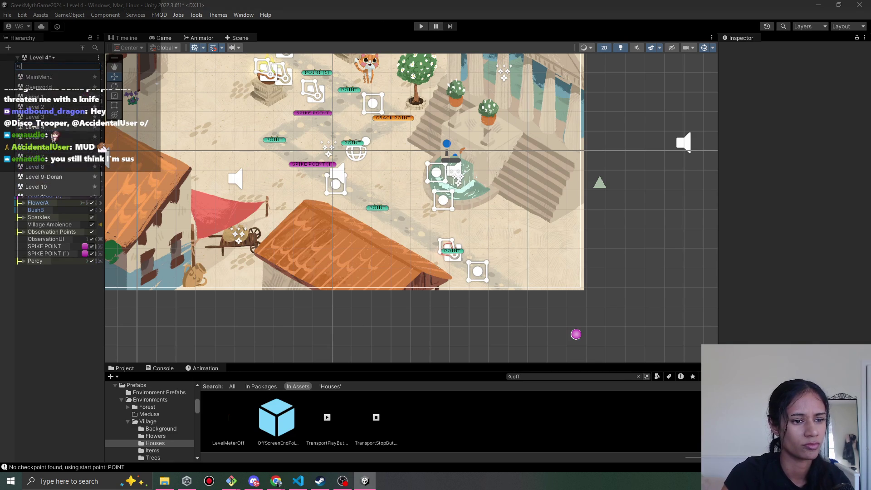
pyautogui.scroll(-1, 58, 186)
pyautogui.click(37, 169)
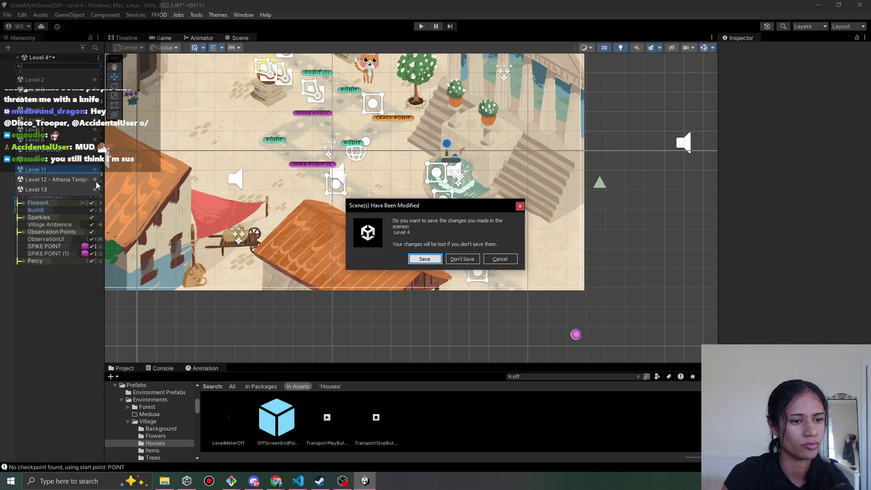
pyautogui.click(425, 259)
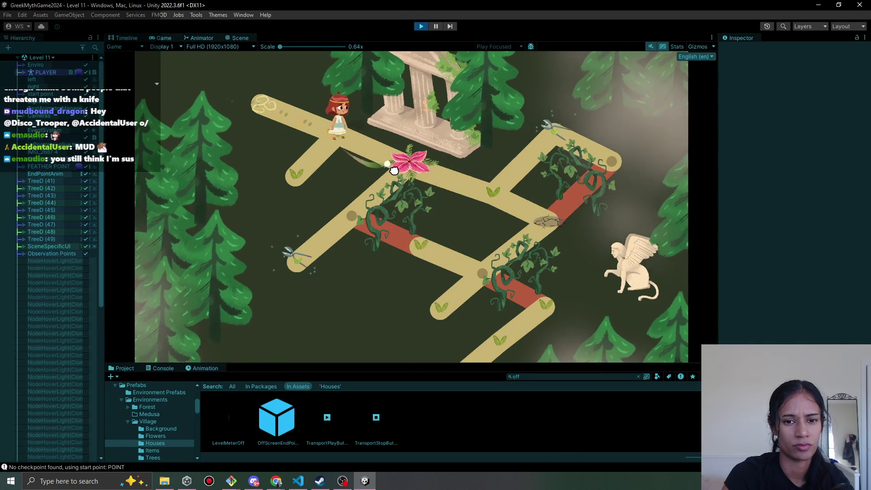
# Walk the heroine to the flower and time its precision bar to cross it.
pyautogui.click(394, 171)
pyautogui.click(304, 263)
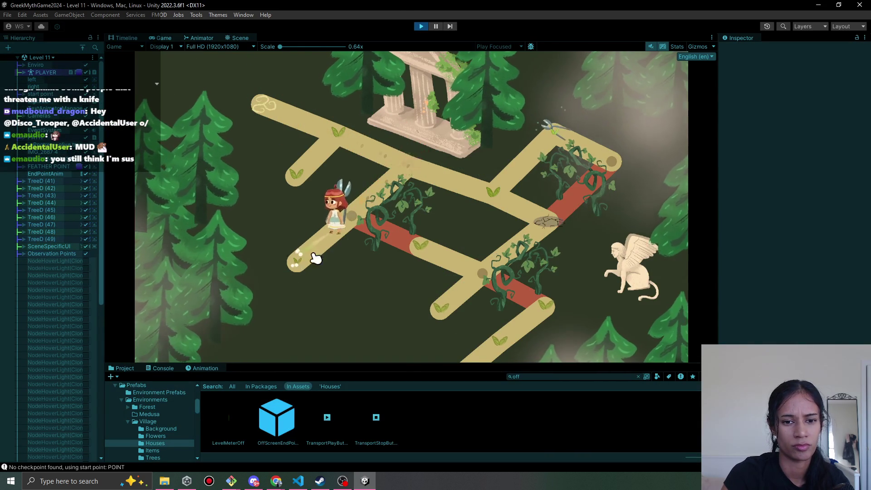
pyautogui.click(387, 191)
pyautogui.click(325, 253)
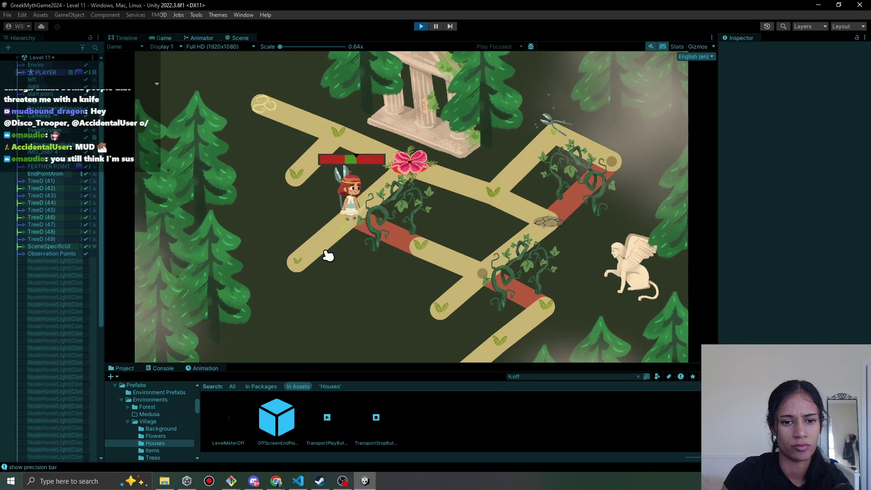
pyautogui.click(413, 165)
pyautogui.click(413, 161)
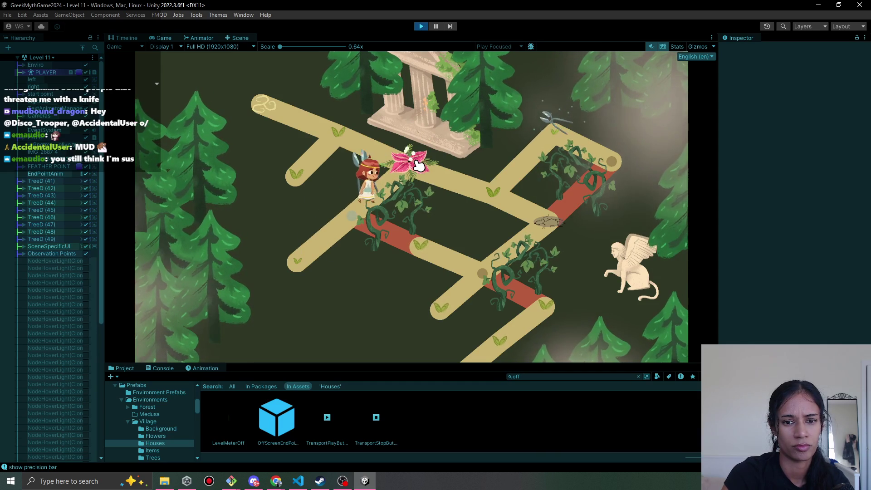
# Cut through the vines with the precision bar and walk down to the bottom path.
pyautogui.click(490, 205)
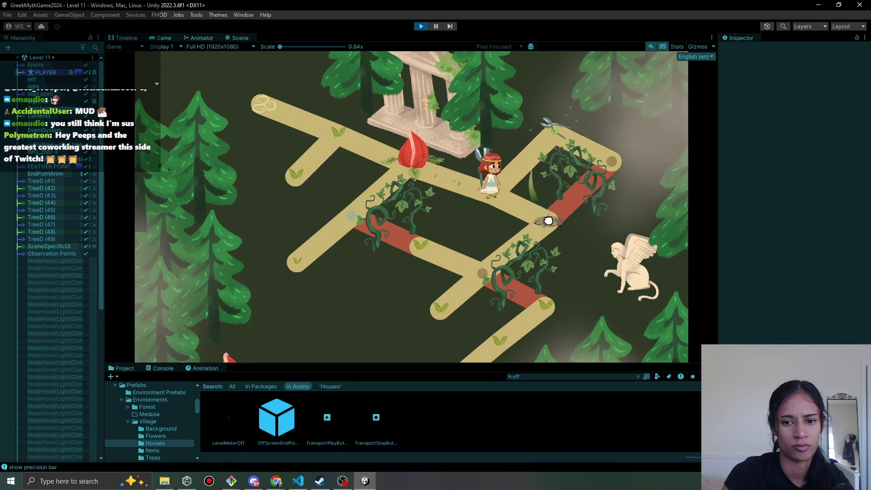
pyautogui.click(496, 279)
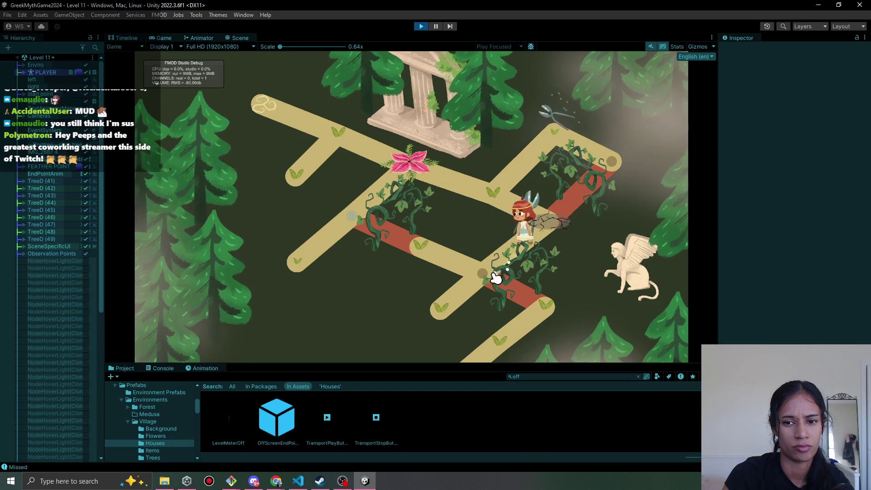
pyautogui.click(505, 294)
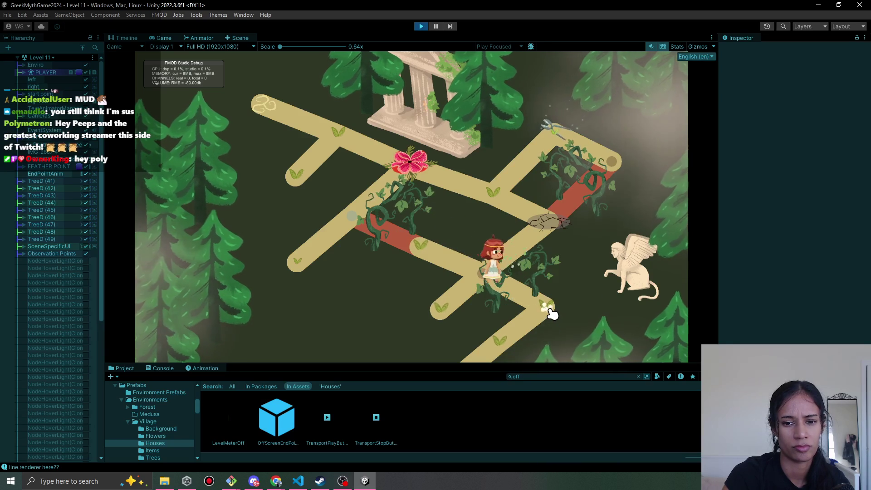
pyautogui.click(485, 355)
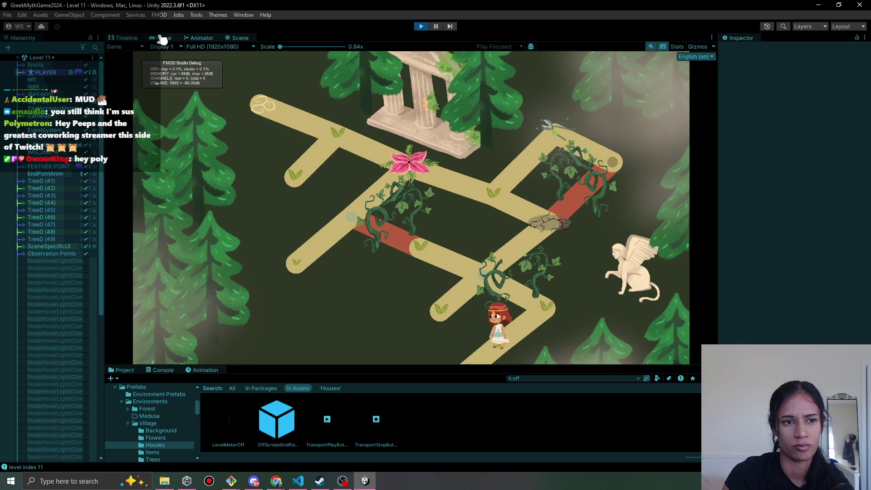
pyautogui.click(237, 38)
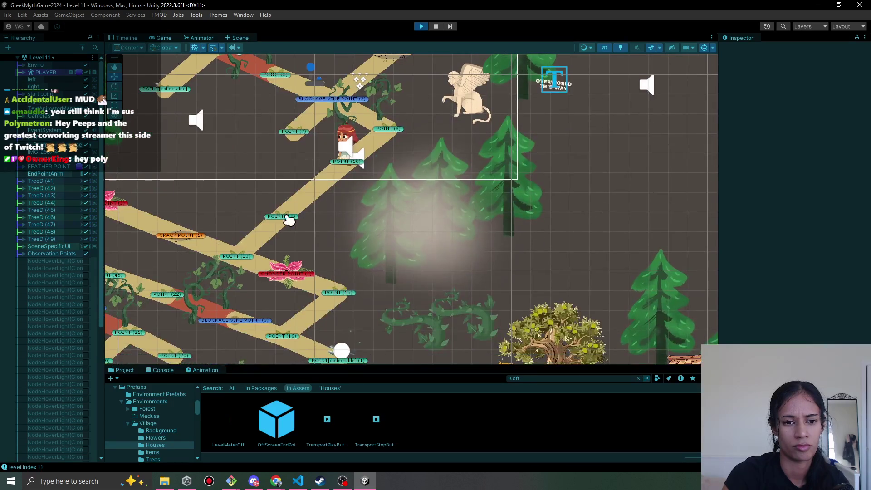
# Drag the POINT (12) node up-right to about -0.305, -6.99 and check it in the running game.
pyautogui.click(289, 219)
pyautogui.scroll(1, 318, 221)
pyautogui.scroll(1, 320, 222)
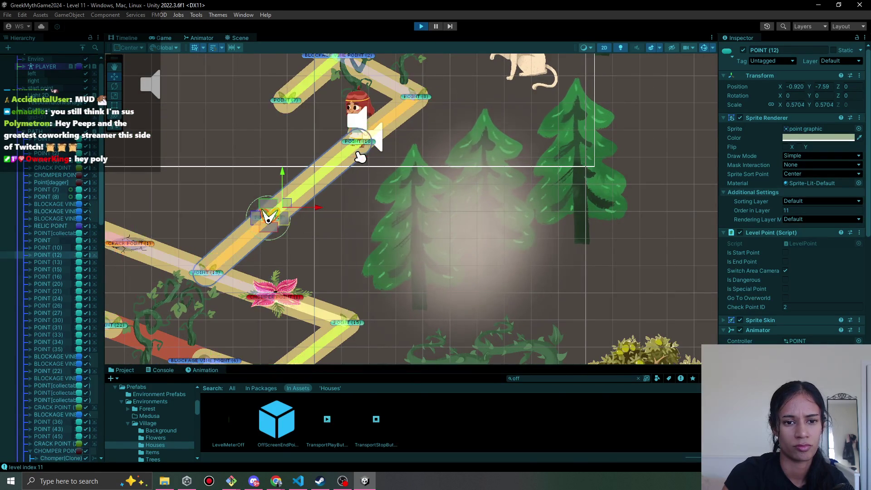
pyautogui.click(164, 38)
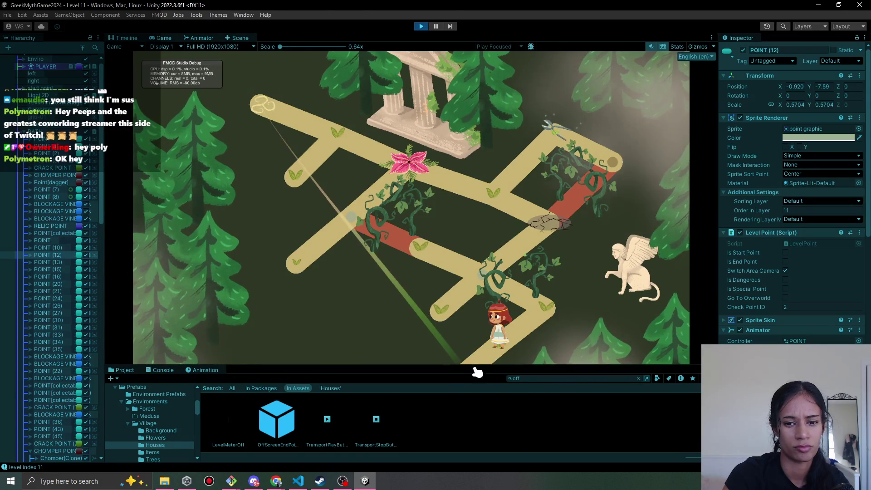
pyautogui.click(241, 38)
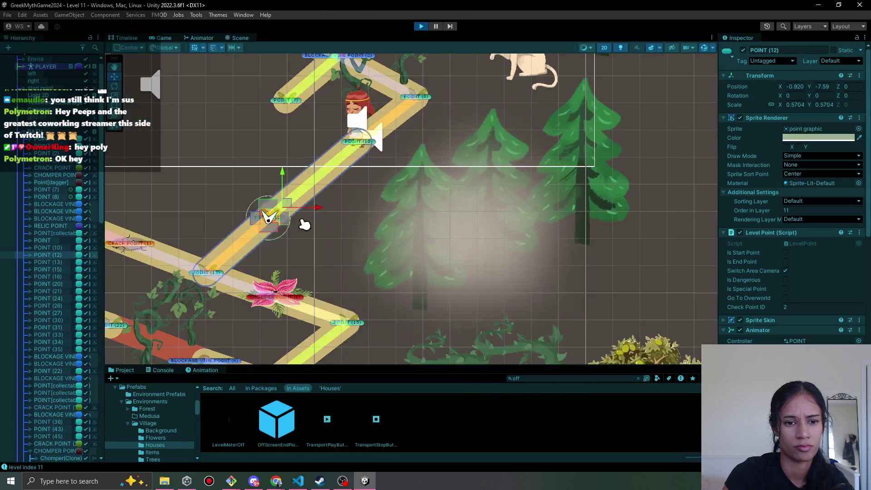
pyautogui.moveTo(285, 205); pyautogui.dragTo(310, 182)
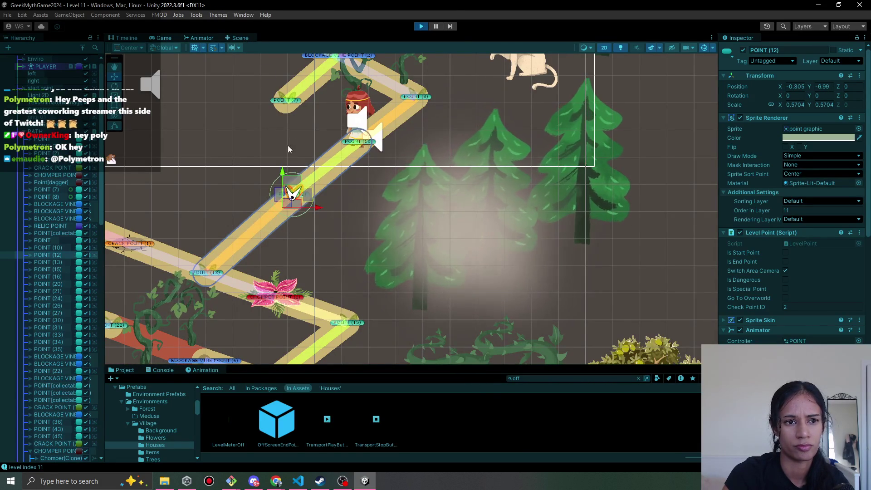
pyautogui.click(162, 38)
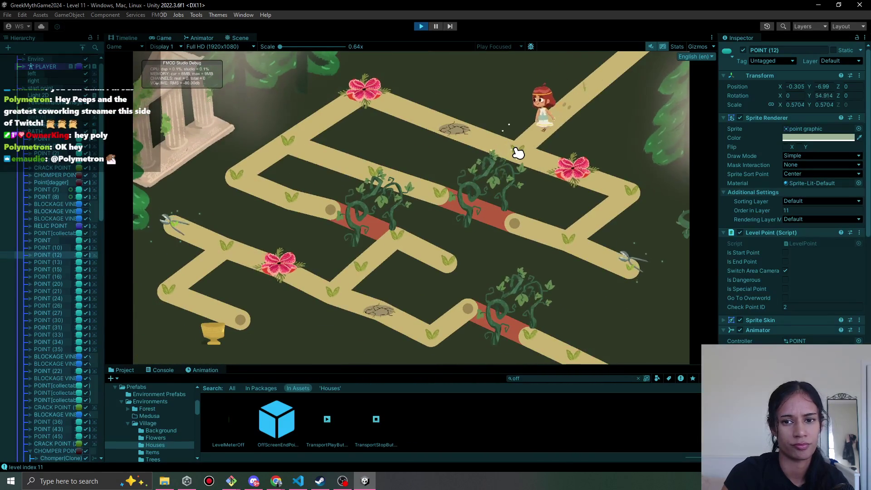
# Lead the heroine through the flower maze to the red flower on the lower-left path.
pyautogui.click(518, 153)
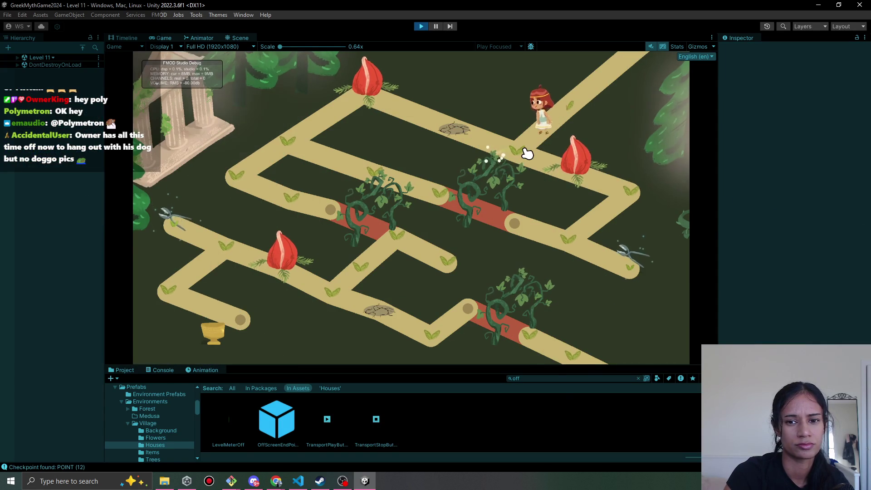
pyautogui.moveTo(527, 153)
pyautogui.mouseDown()
pyautogui.moveTo(618, 185)
pyautogui.moveTo(622, 194)
pyautogui.moveTo(572, 250)
pyautogui.moveTo(627, 274)
pyautogui.moveTo(578, 250)
pyautogui.moveTo(618, 191)
pyautogui.moveTo(509, 141)
pyautogui.moveTo(436, 141)
pyautogui.moveTo(453, 138)
pyautogui.moveTo(399, 123)
pyautogui.moveTo(375, 103)
pyautogui.moveTo(317, 111)
pyautogui.moveTo(317, 131)
pyautogui.moveTo(347, 141)
pyautogui.moveTo(254, 178)
pyautogui.moveTo(346, 228)
pyautogui.moveTo(370, 213)
pyautogui.moveTo(345, 221)
pyautogui.mouseUp()
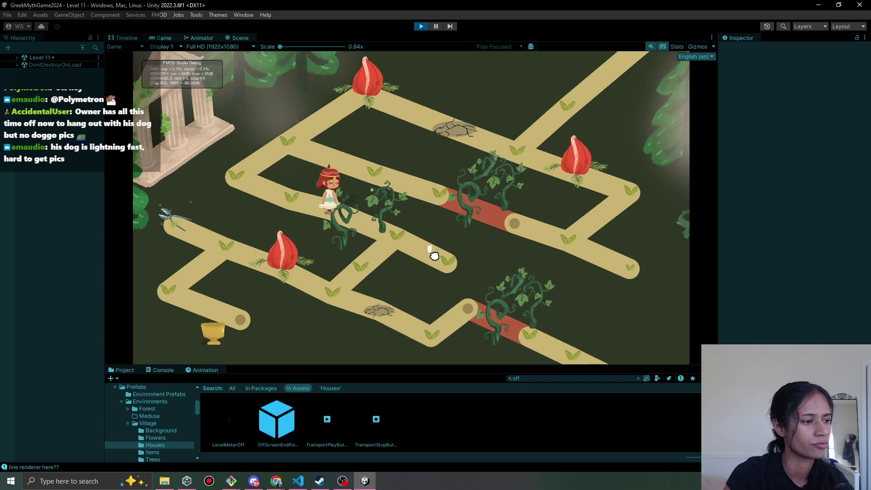
pyautogui.moveTo(403, 243)
pyautogui.mouseDown()
pyautogui.moveTo(363, 271)
pyautogui.moveTo(347, 311)
pyautogui.mouseUp()
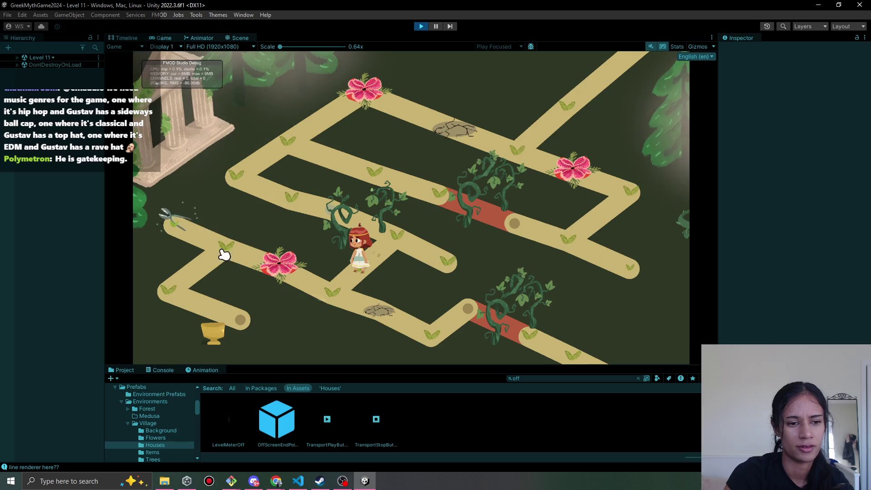
pyautogui.click(338, 297)
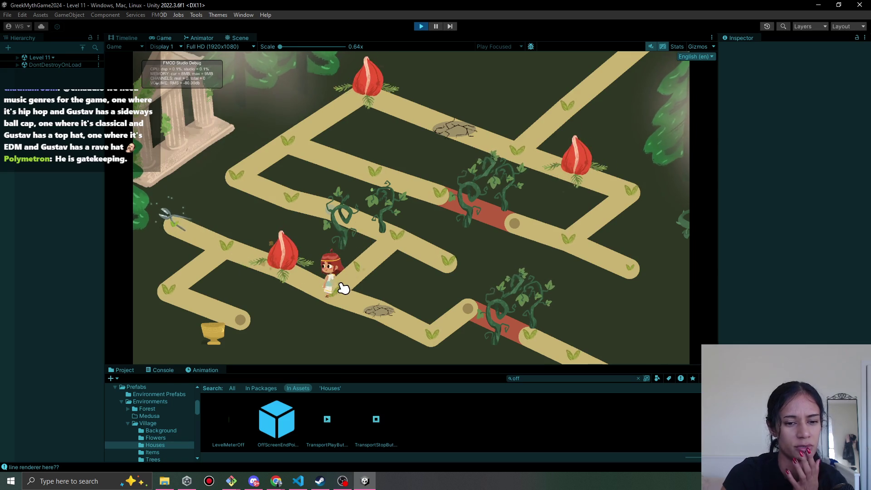
pyautogui.hotkey('alt', 'Tab')
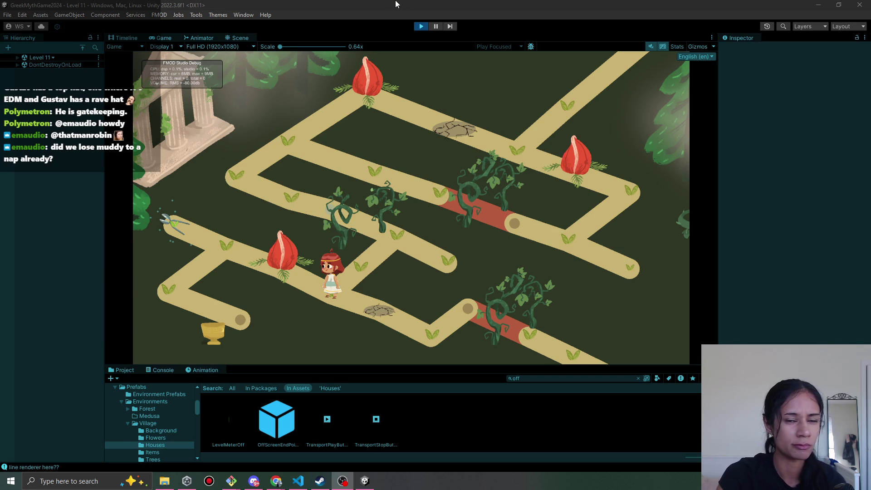
# Pick up the scissors and the Statue of Athena urn relic, dismissing the Relic Found popup.
pyautogui.click(388, 17)
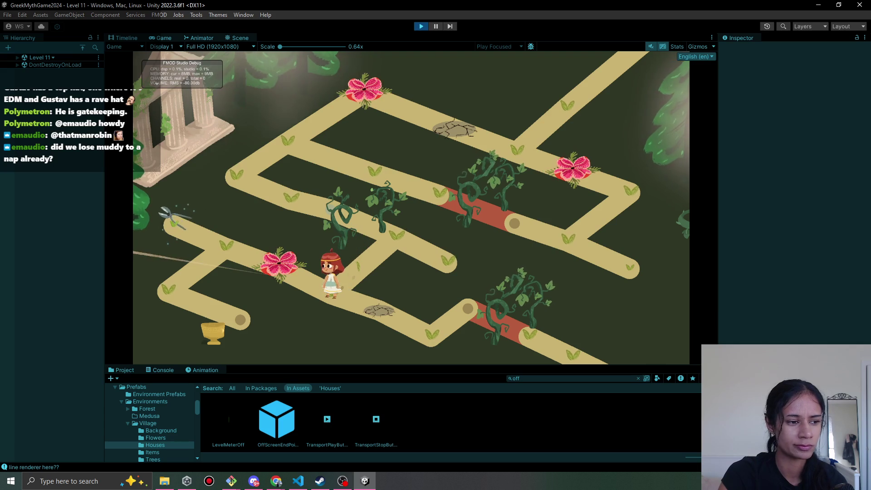
pyautogui.click(424, 245)
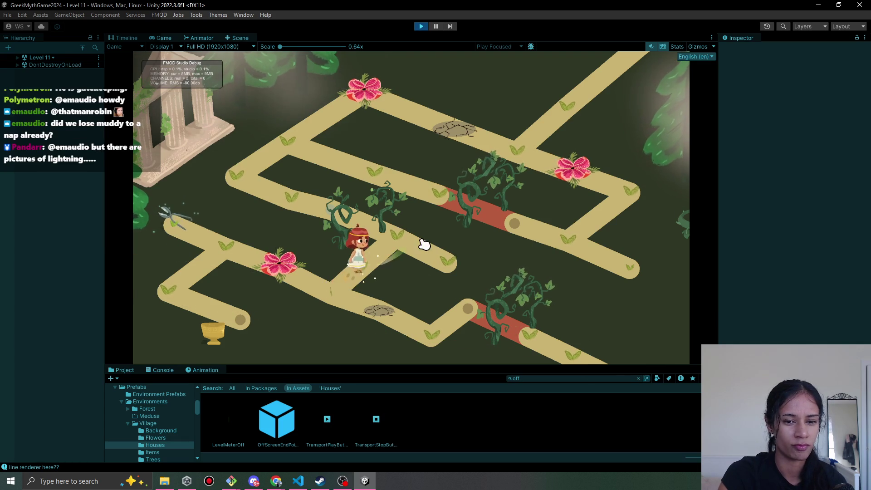
pyautogui.click(344, 291)
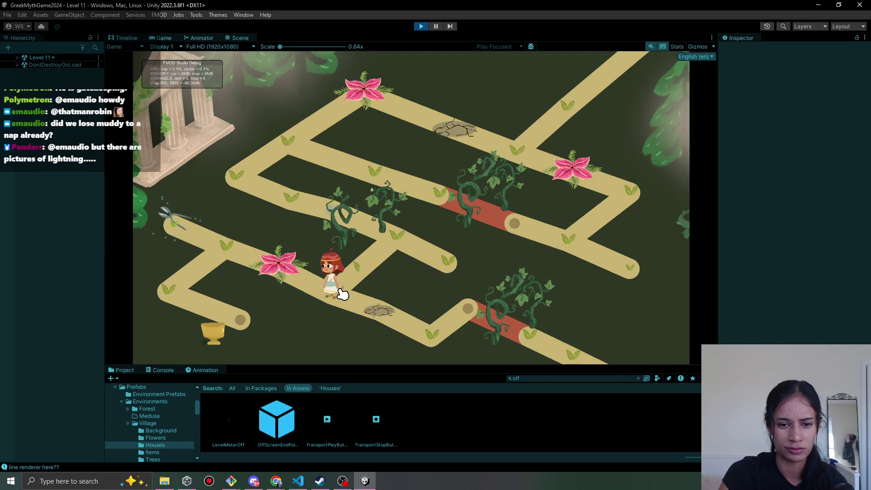
pyautogui.click(281, 269)
pyautogui.click(181, 227)
pyautogui.click(180, 295)
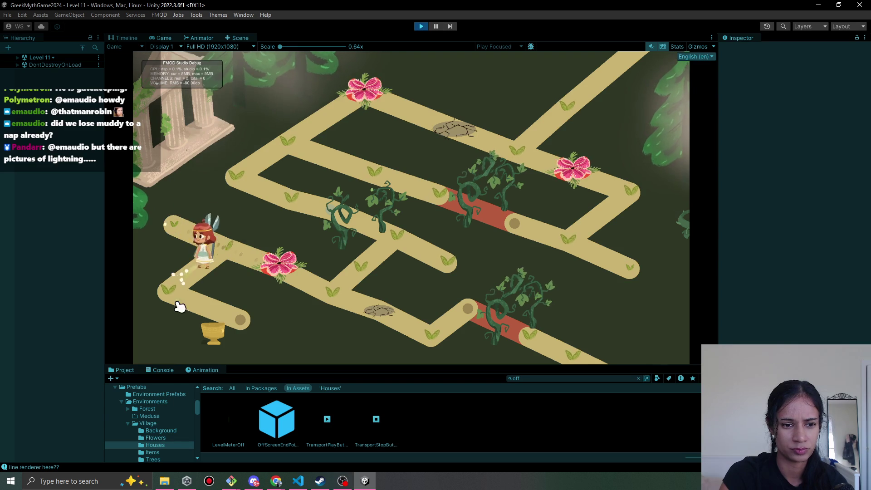
pyautogui.click(228, 319)
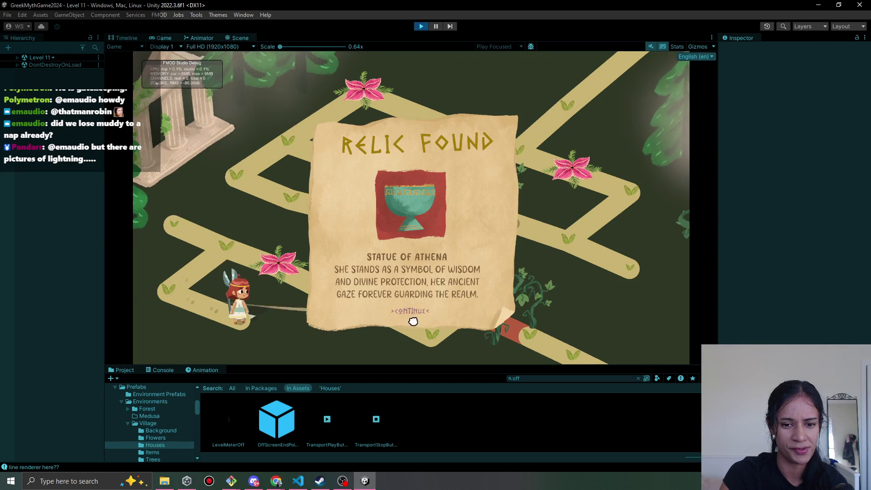
pyautogui.click(413, 321)
# Walk the heroine around the path corner to the junction below the red vine bar.
pyautogui.click(166, 295)
pyautogui.click(228, 249)
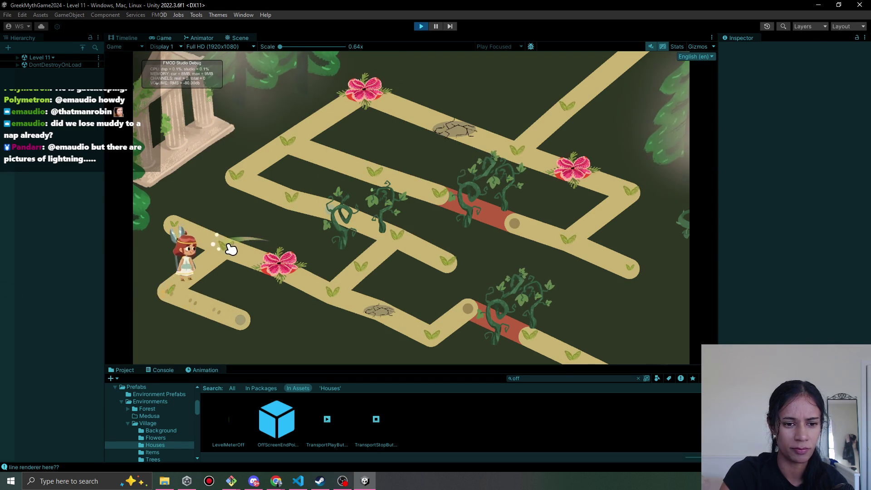
pyautogui.click(166, 286)
pyautogui.click(244, 248)
pyautogui.moveTo(227, 257)
pyautogui.mouseDown()
pyautogui.moveTo(320, 287)
pyautogui.moveTo(443, 352)
pyautogui.moveTo(471, 311)
pyautogui.mouseUp()
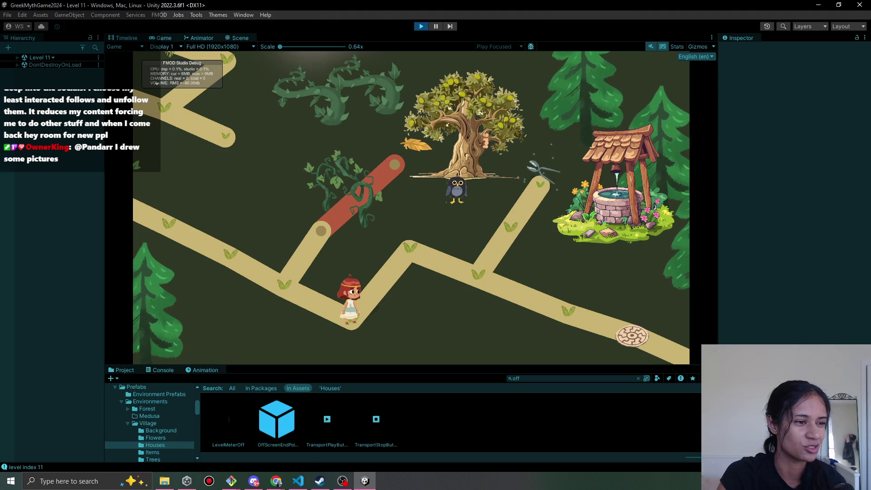
pyautogui.click(418, 252)
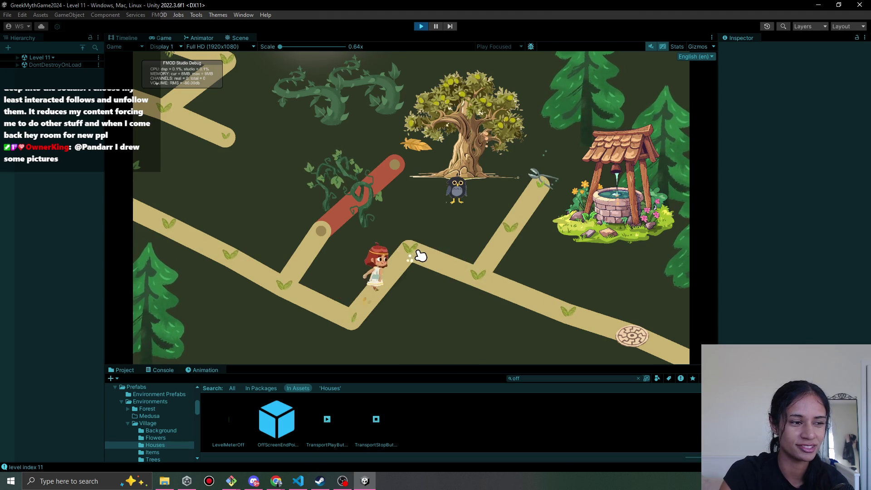
pyautogui.click(485, 284)
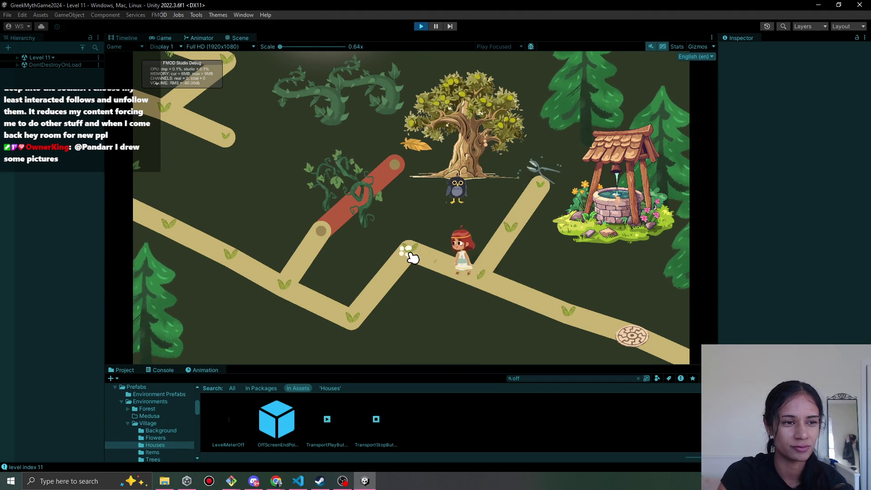
pyautogui.click(477, 279)
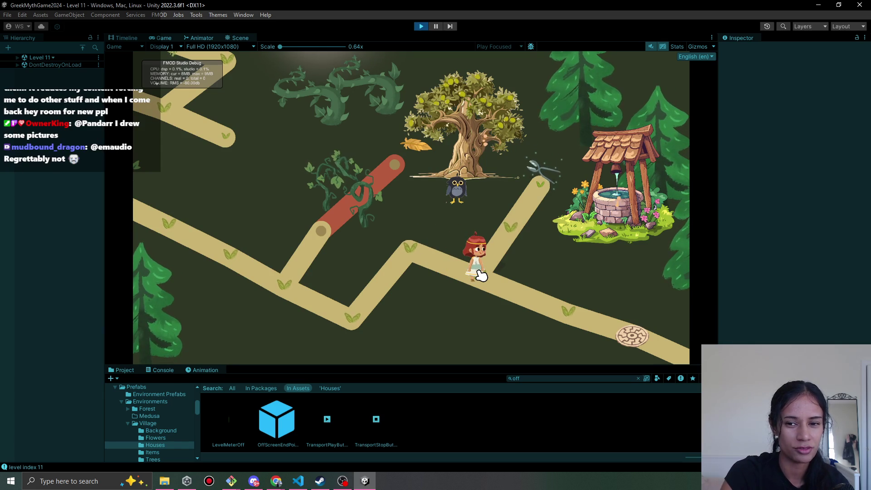
pyautogui.click(273, 481)
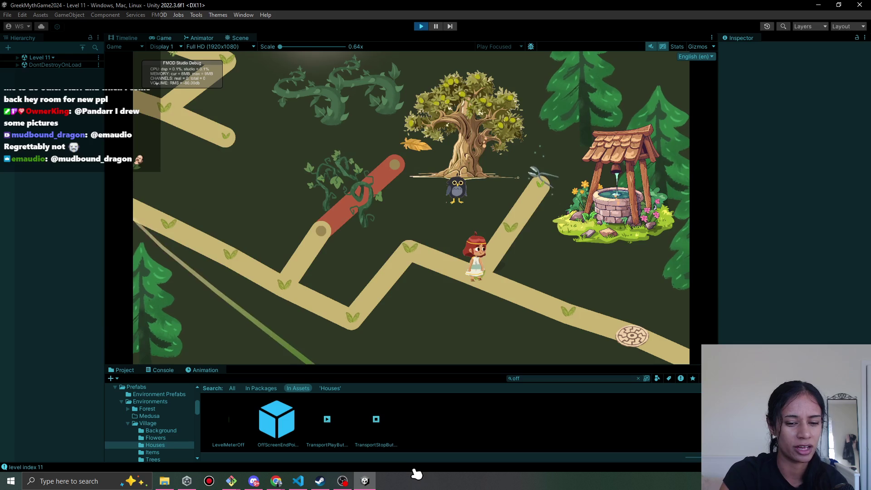
pyautogui.click(342, 482)
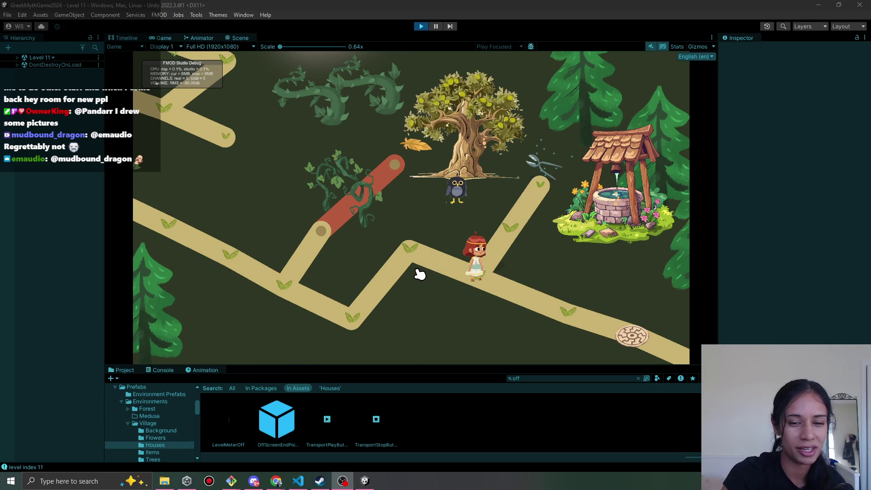
pyautogui.click(412, 249)
pyautogui.click(478, 276)
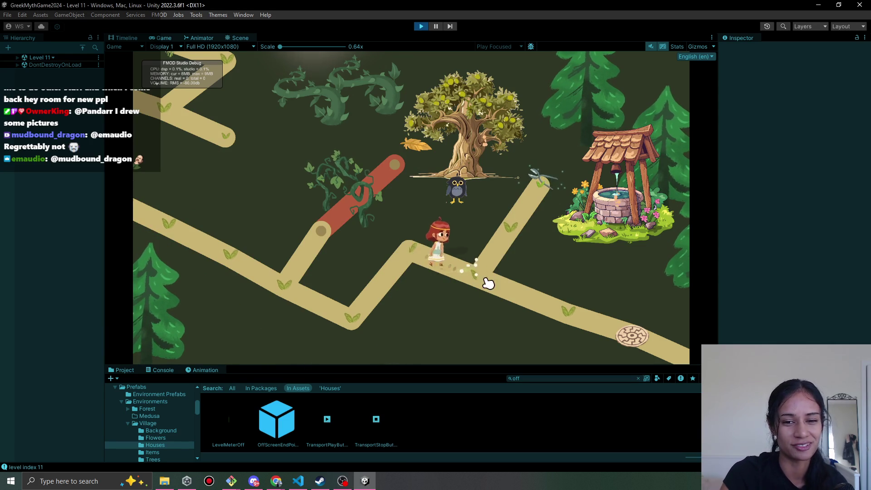
pyautogui.click(344, 476)
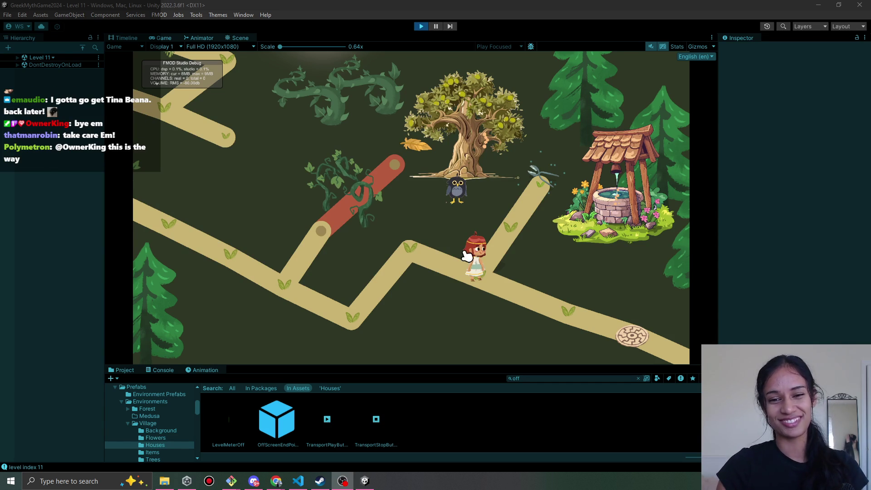
# Pick up the scissors and walk the girl back along the lower path.
pyautogui.click(522, 236)
pyautogui.click(539, 195)
pyautogui.click(508, 227)
pyautogui.click(556, 337)
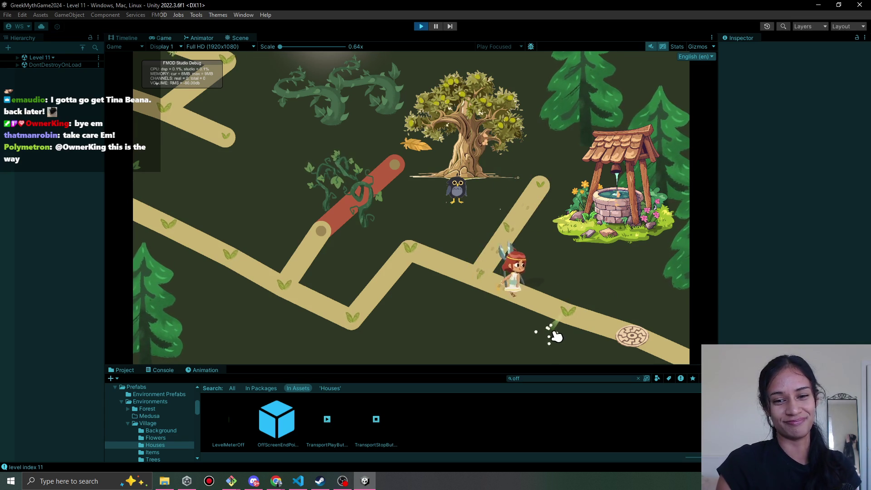
# Read the olive tree and well lines, reach the stone disc, stop, and select ClickyParticles (4).
pyautogui.click(485, 148)
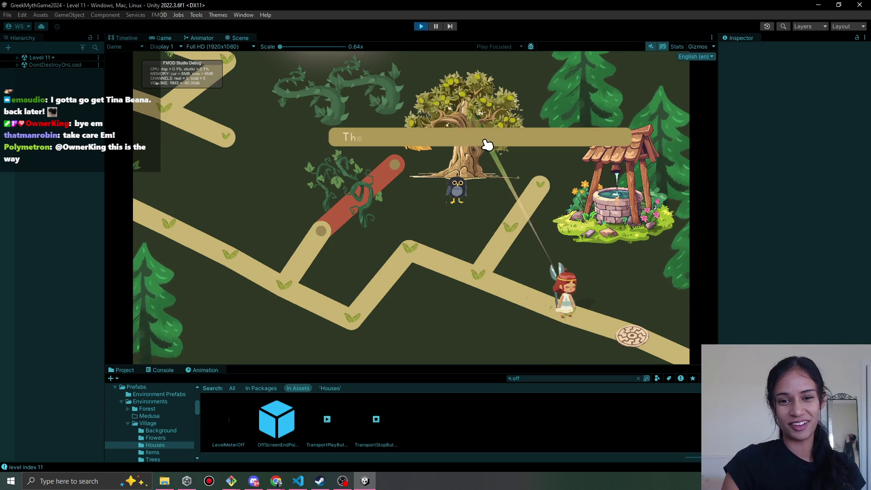
pyautogui.click(631, 204)
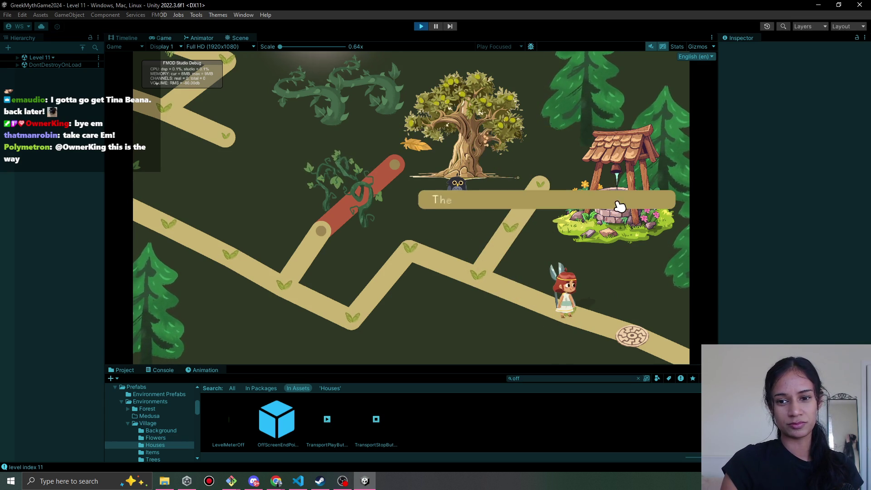
pyautogui.click(629, 335)
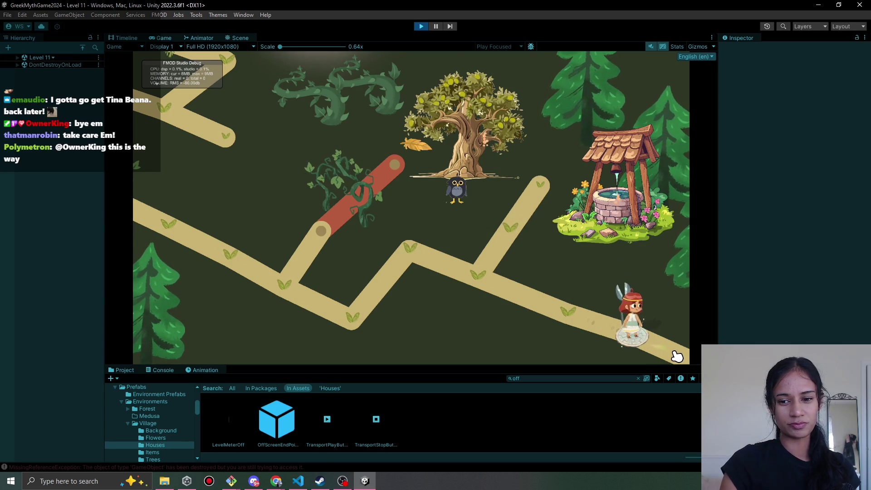
pyautogui.click(421, 28)
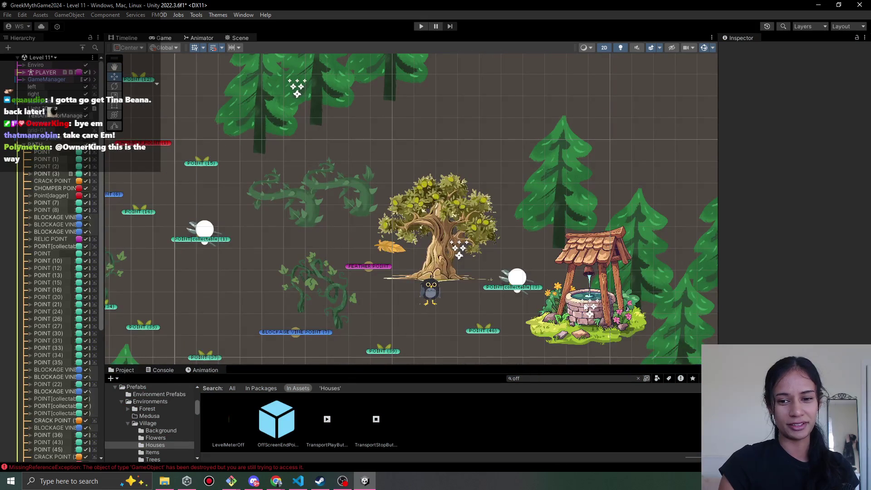
pyautogui.click(589, 310)
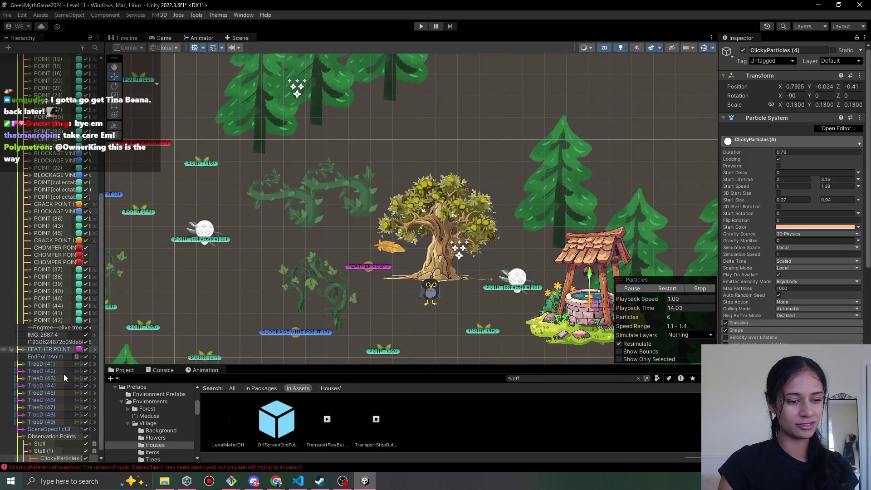
# Replace 'salty' with 'stinky' in Stall (1)'s Observation Text Key, then press Play.
pyautogui.click(63, 445)
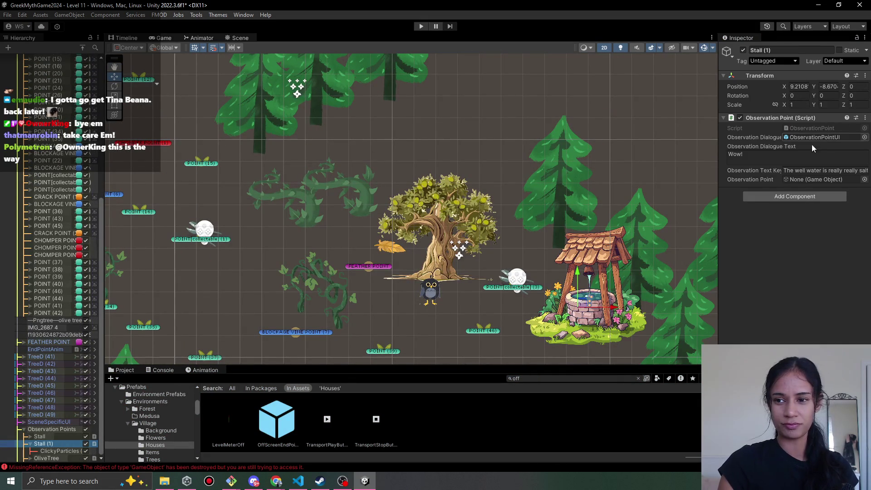
pyautogui.click(813, 170)
pyautogui.click(813, 170)
pyautogui.doubleClick(864, 171)
pyautogui.write('sni')
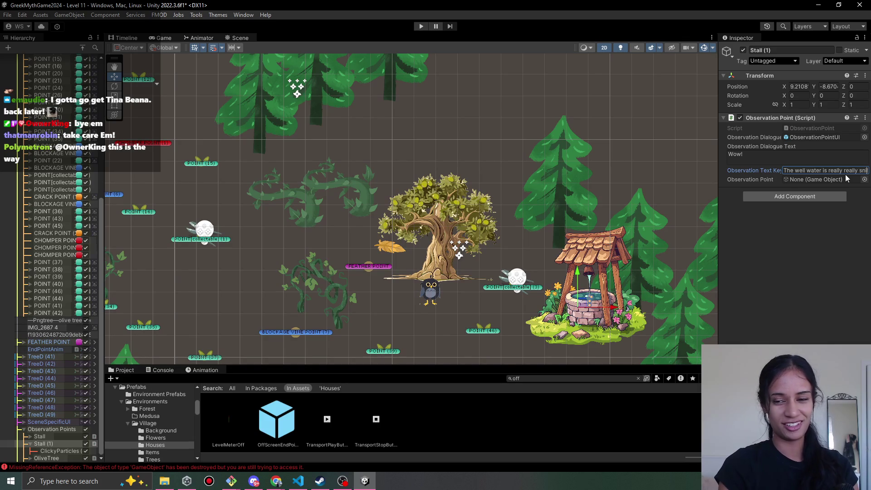
pyautogui.write('nky')
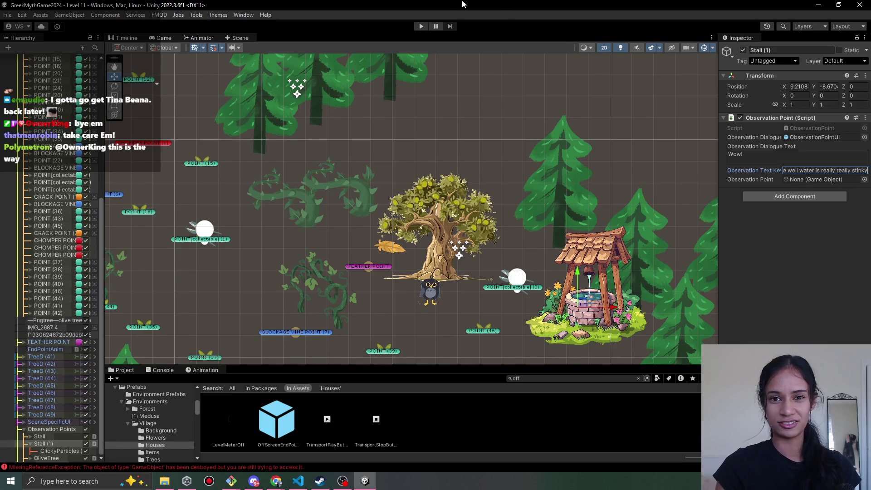
pyautogui.click(422, 25)
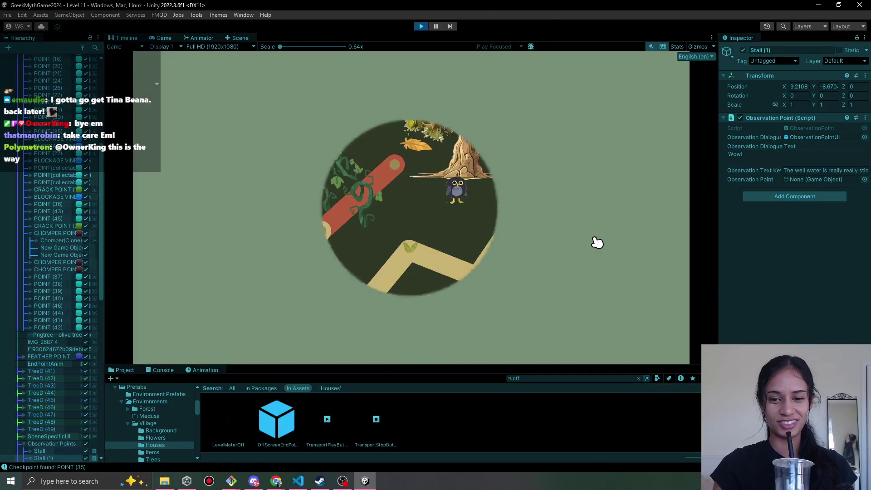
# Check the well's 'really really stinky! Bleh!' line, walk the path right, then exit Play mode.
pyautogui.click(601, 241)
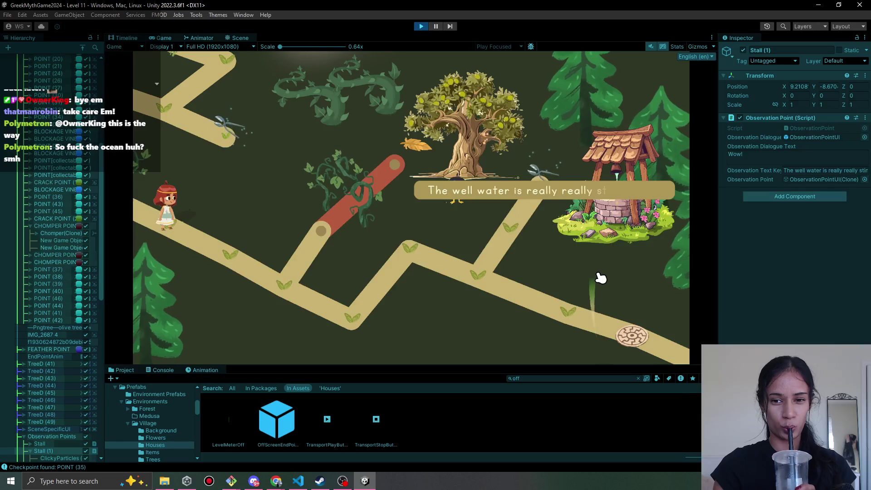
pyautogui.click(561, 234)
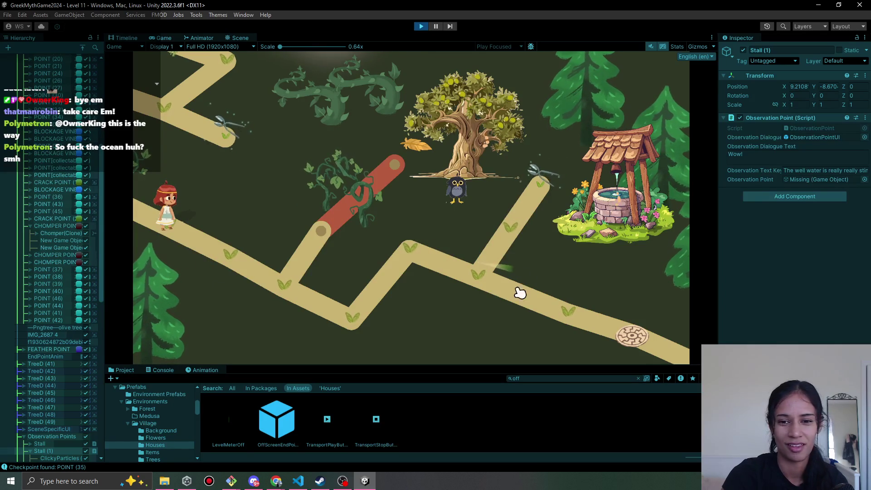
pyautogui.moveTo(185, 261)
pyautogui.mouseDown()
pyautogui.moveTo(255, 256)
pyautogui.moveTo(327, 316)
pyautogui.moveTo(407, 259)
pyautogui.moveTo(530, 300)
pyautogui.moveTo(470, 265)
pyautogui.moveTo(485, 279)
pyautogui.mouseUp()
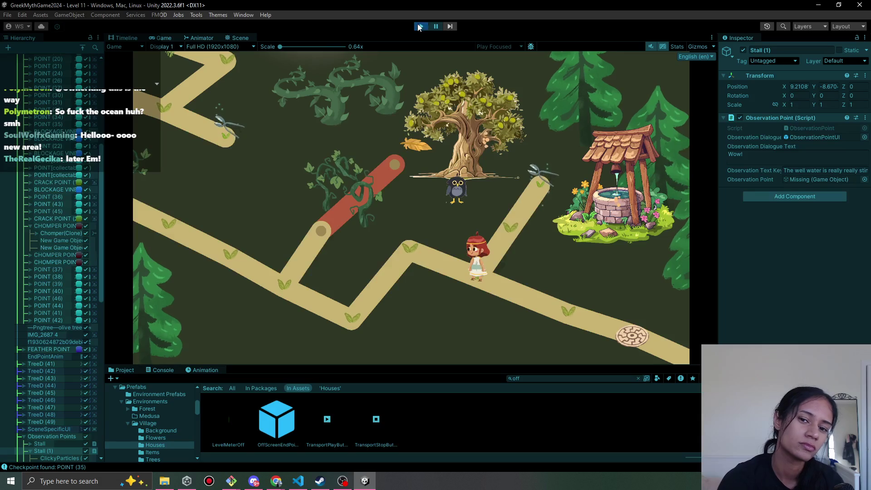
pyautogui.click(422, 26)
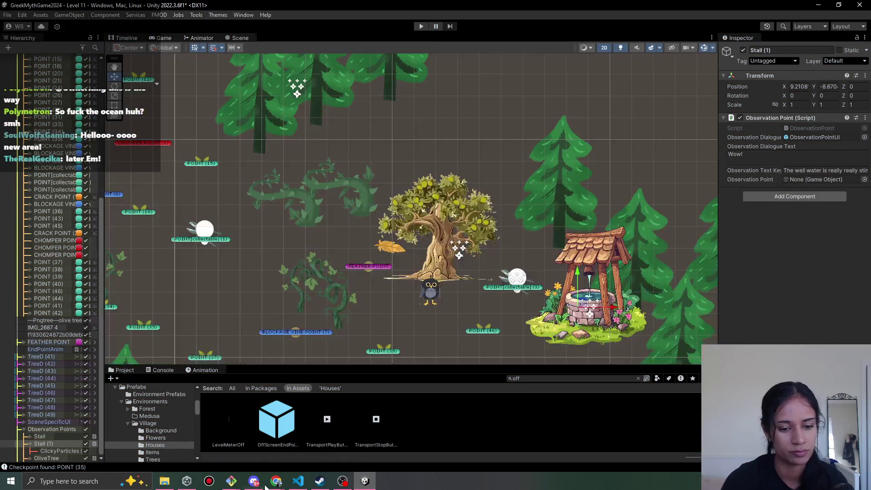
# Zoom out, briefly play and stop Level 11, then pick Level 12 - Athena Temple from the scene list.
pyautogui.moveTo(279, 484)
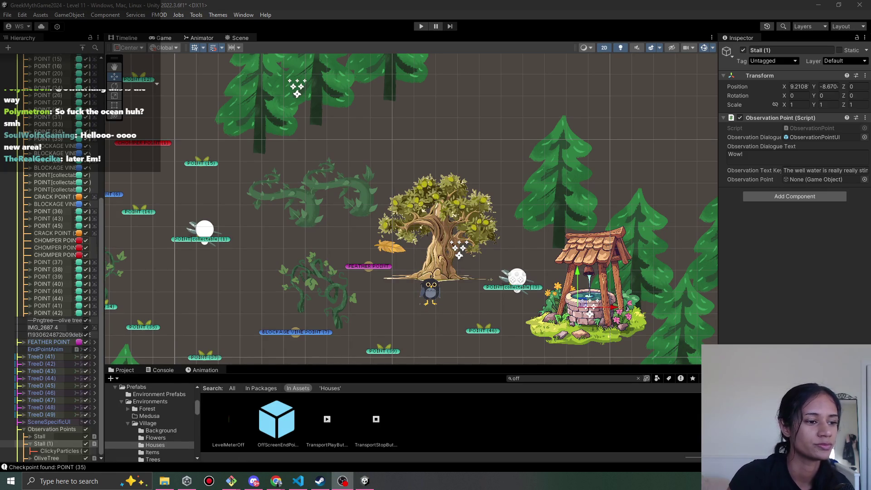
pyautogui.scroll(-3, 420, 257)
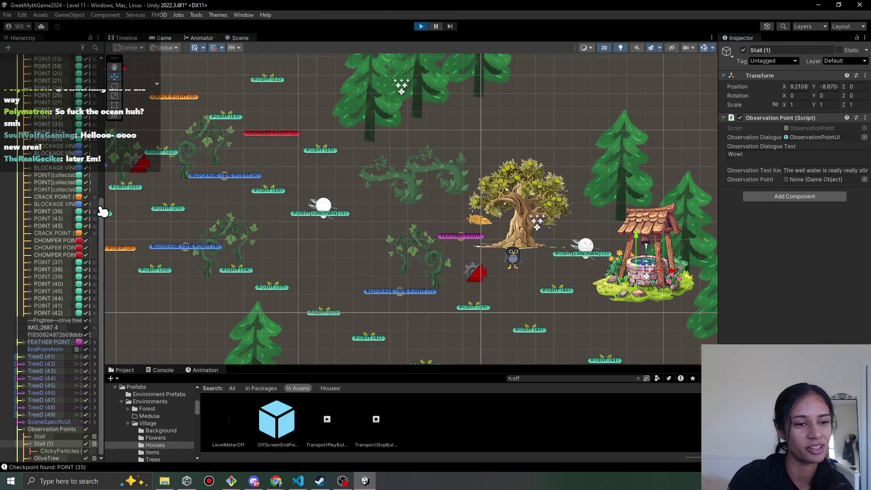
pyautogui.hotkey('ctrl', 'p')
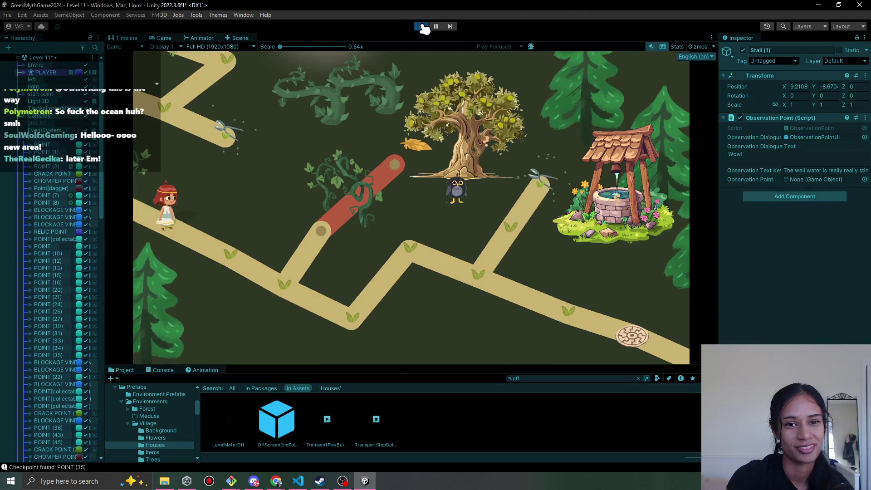
pyautogui.click(421, 26)
pyautogui.click(55, 57)
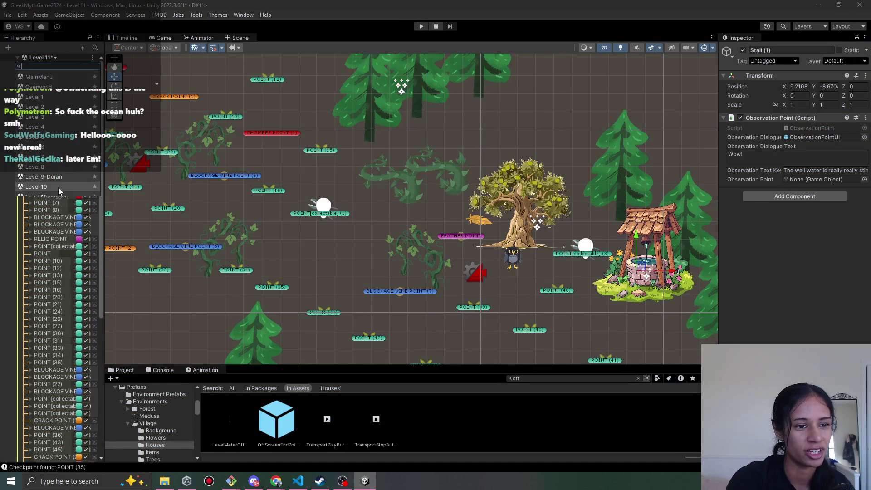
pyautogui.scroll(-3, 58, 186)
pyautogui.click(54, 124)
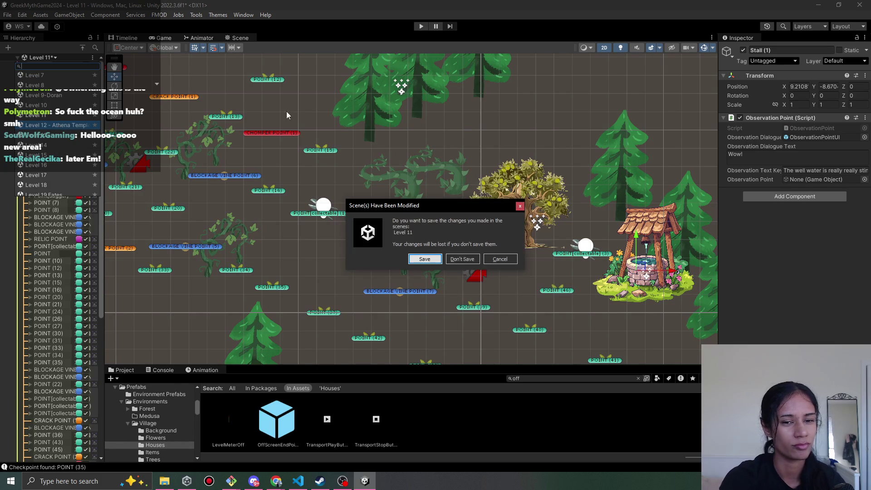
# Save Level 11's changes, then briefly play and stop the Athena Temple level.
pyautogui.click(424, 258)
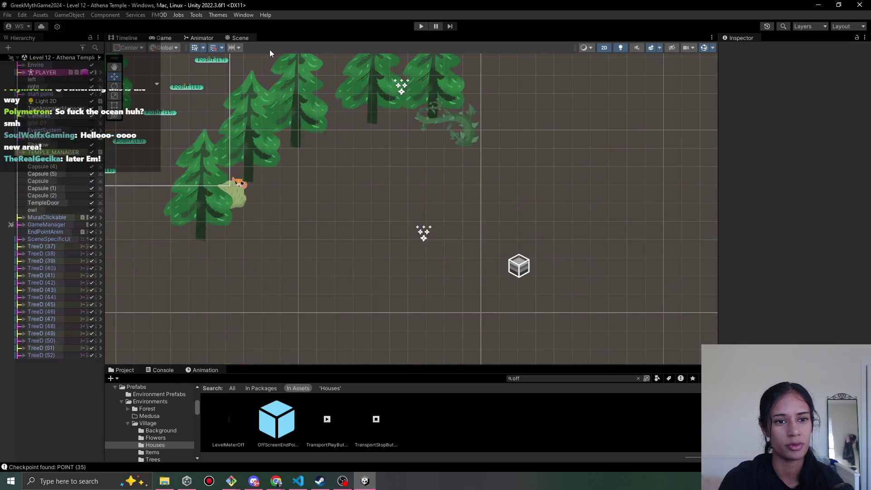
pyautogui.click(419, 27)
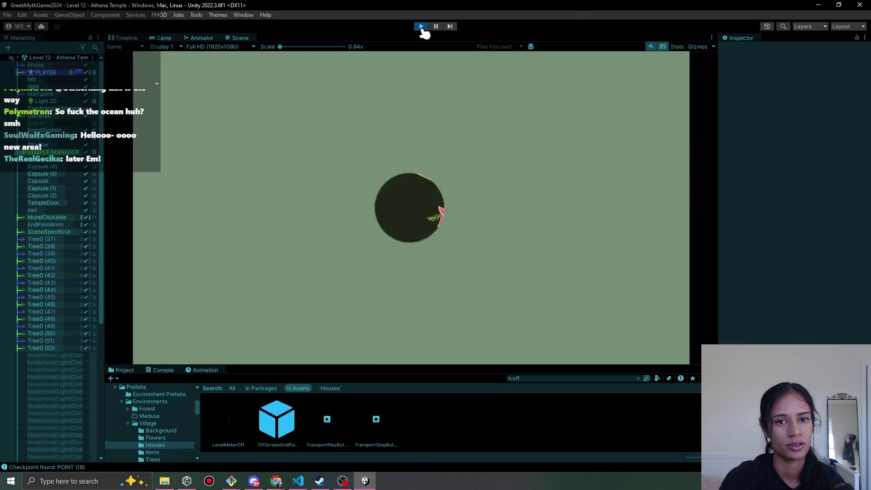
pyautogui.click(421, 26)
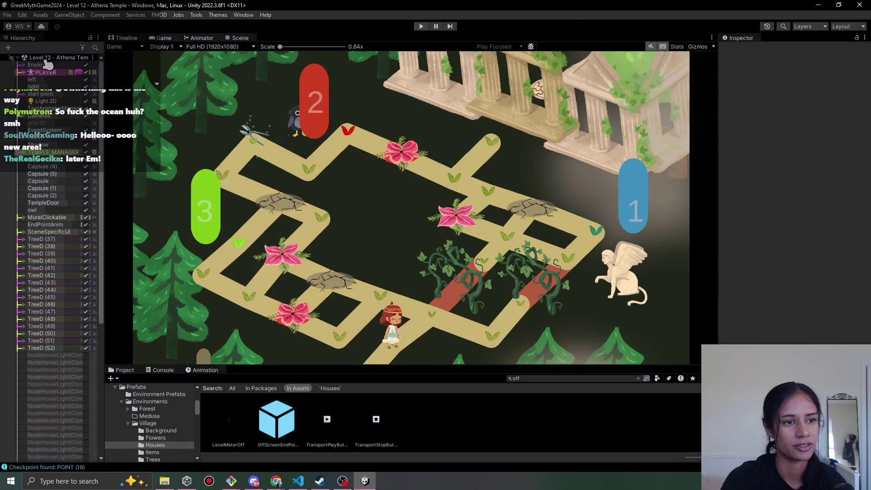
# Switch to Level 18, saving Athena Temple's changes, and briefly play and stop it.
pyautogui.click(44, 59)
pyautogui.scroll(-3, 57, 140)
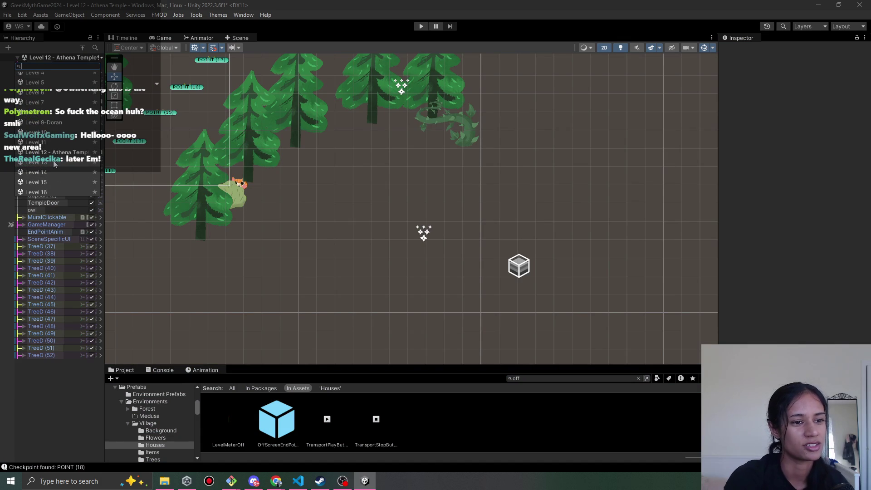
pyautogui.scroll(-3, 53, 164)
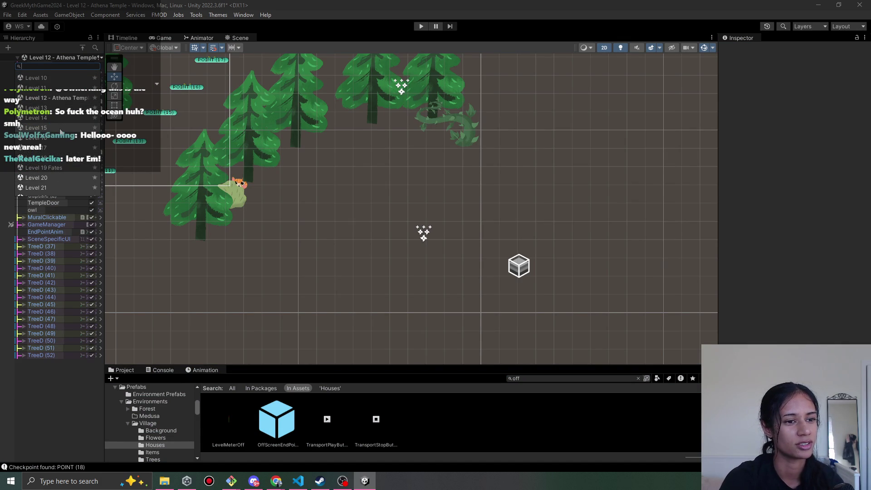
pyautogui.click(50, 157)
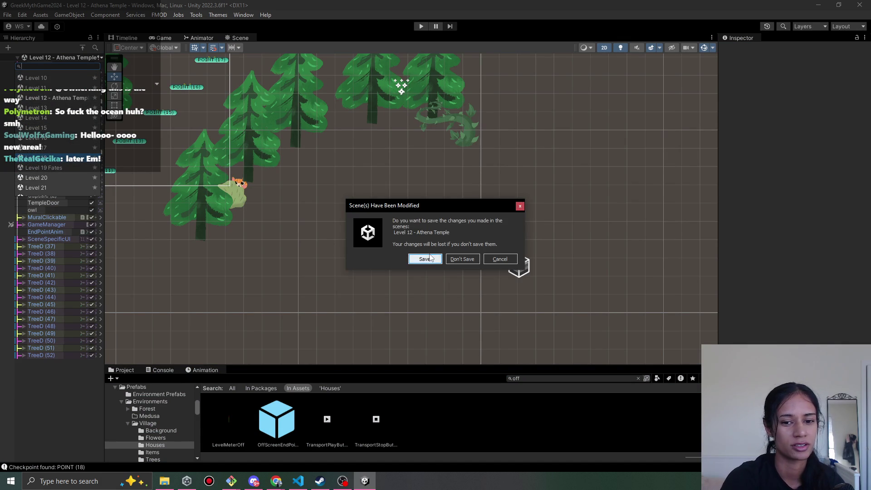
pyautogui.click(430, 257)
pyautogui.click(421, 26)
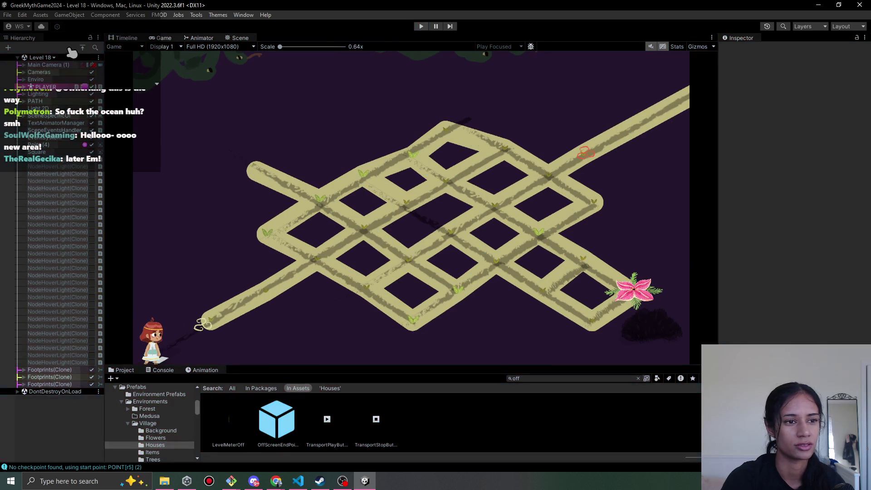
pyautogui.click(422, 26)
# Load Level 23, saving the current scene first, and start it in Play mode.
pyautogui.click(51, 56)
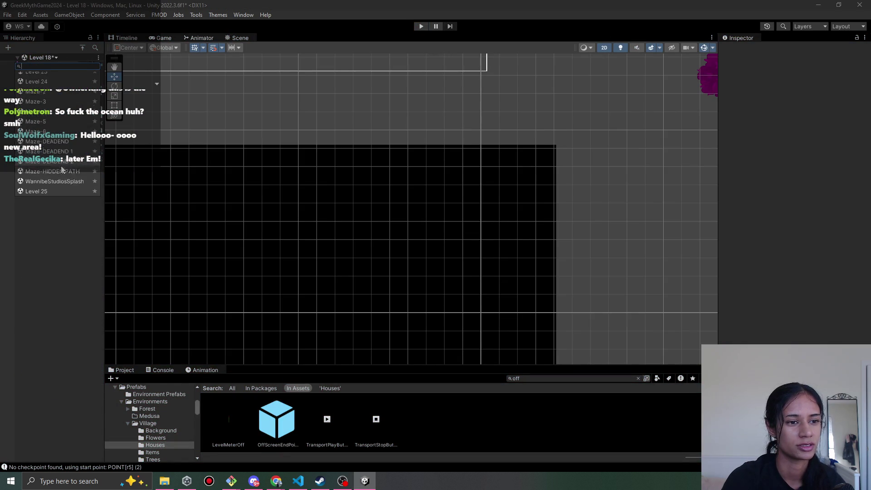
pyautogui.click(57, 123)
pyautogui.click(436, 262)
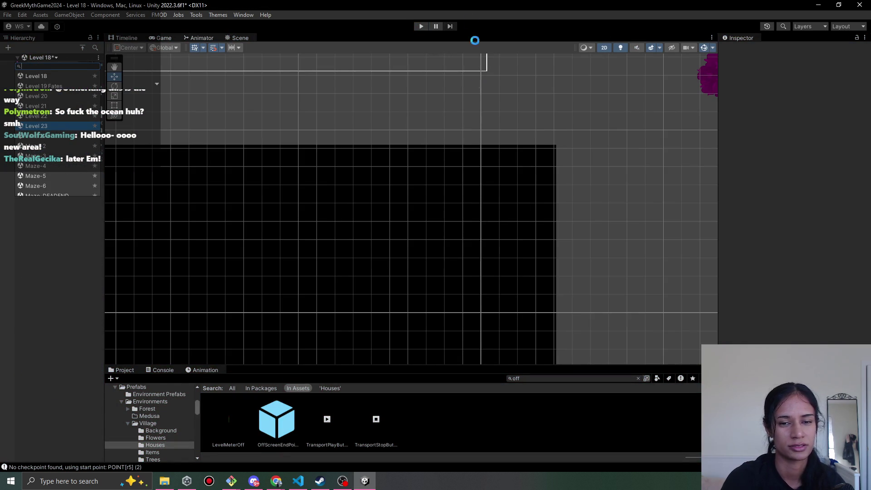
pyautogui.click(421, 27)
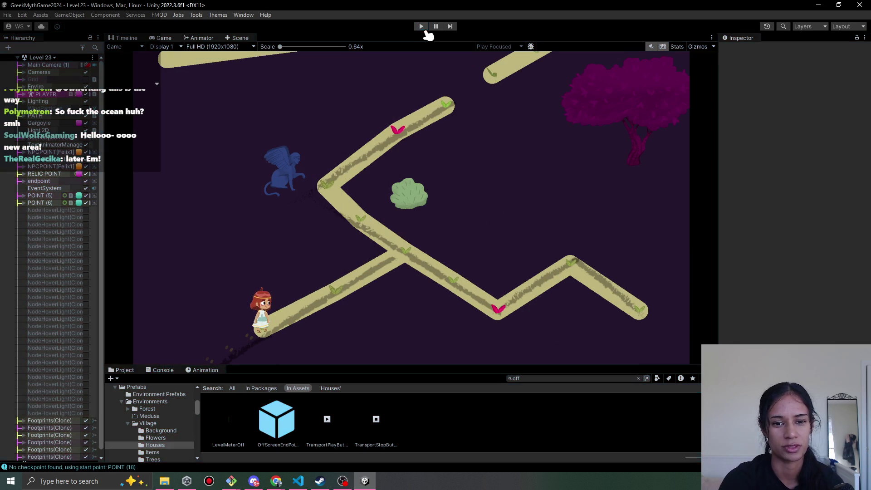
# Stop Level 23, pan the Scene view left, and run it once more to check the layout.
pyautogui.hotkey('ctrl', 'p')
pyautogui.scroll(3, 387, 135)
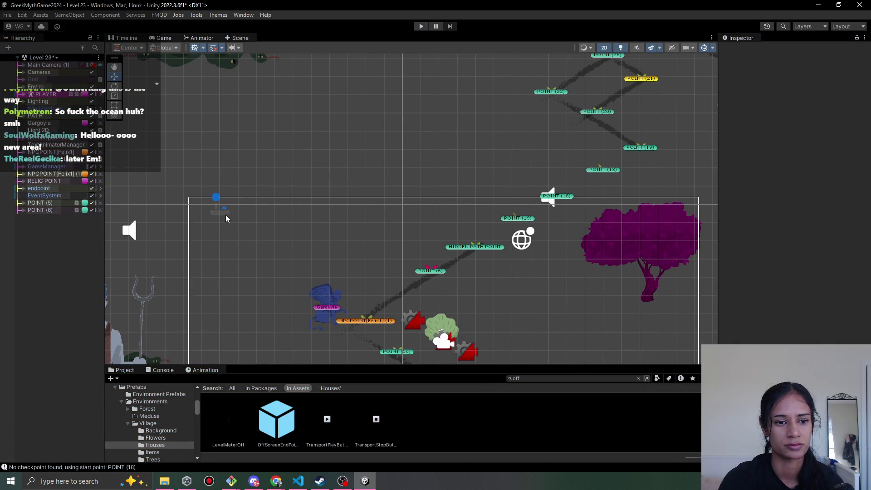
pyautogui.moveTo(384, 248)
pyautogui.mouseDown()
pyautogui.moveTo(284, 205)
pyautogui.moveTo(283, 245)
pyautogui.mouseUp()
pyautogui.click(420, 27)
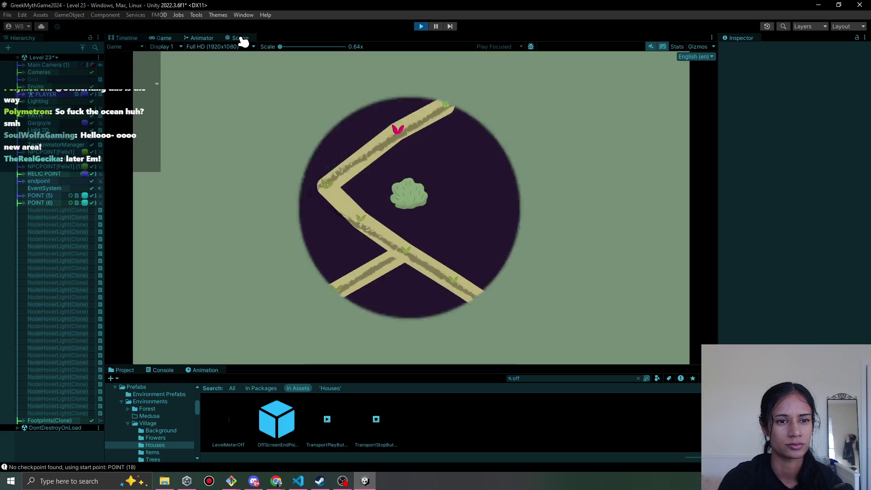
pyautogui.click(241, 38)
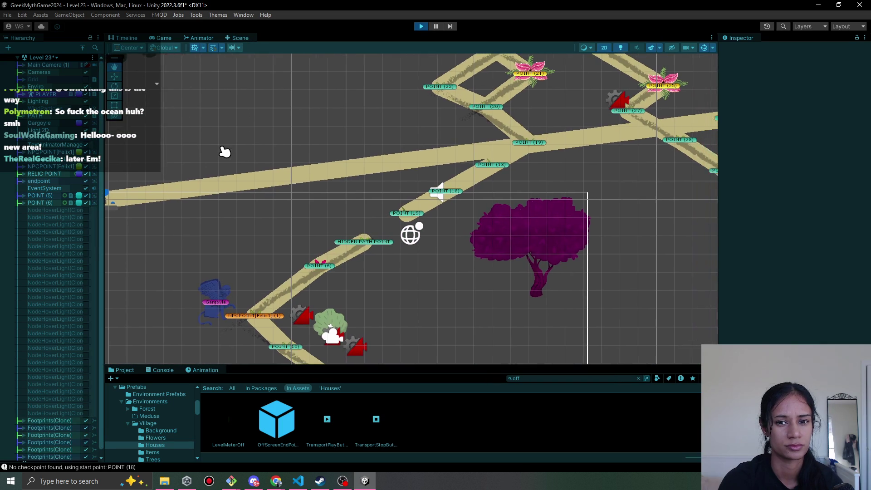
pyautogui.scroll(-2, 360, 113)
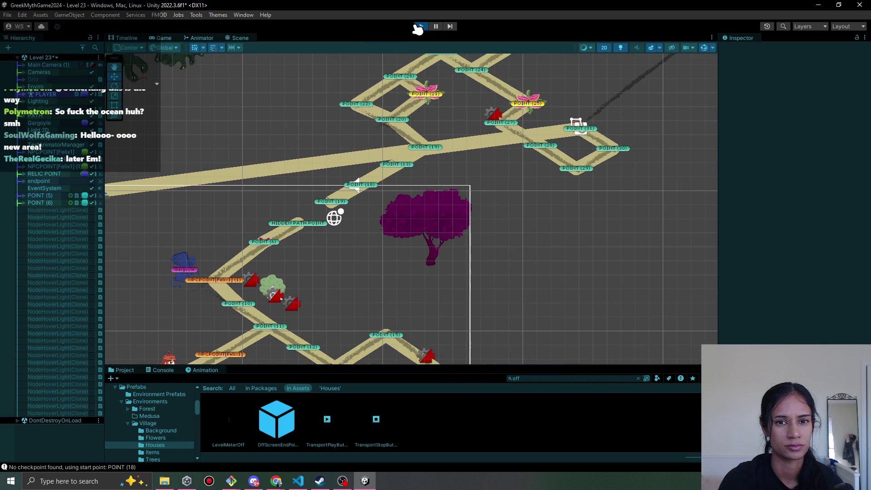
pyautogui.click(422, 27)
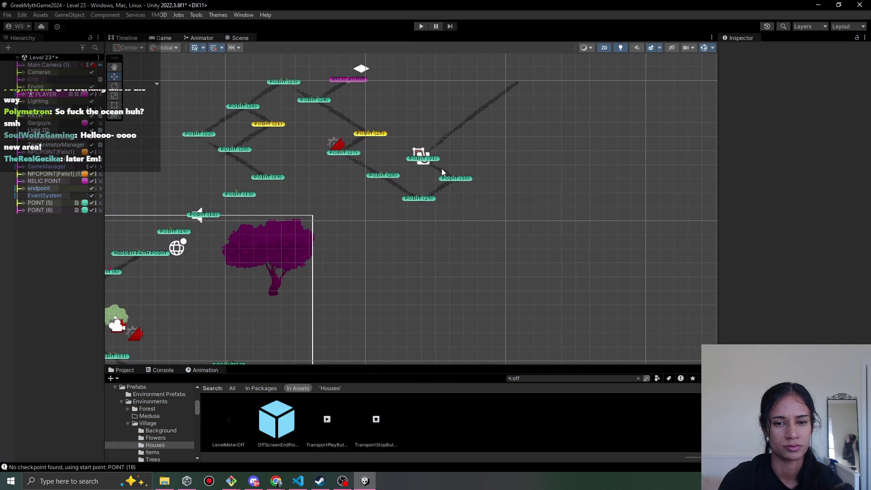
# Connect POINT (31) to POINT (30) on Level 23's path.
pyautogui.click(423, 162)
pyautogui.scroll(5, 435, 170)
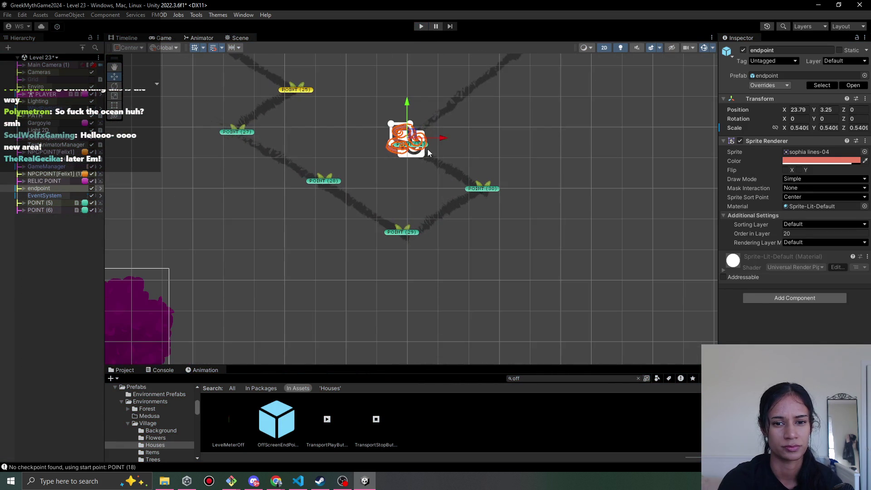
pyautogui.scroll(2, 426, 145)
pyautogui.moveTo(426, 146); pyautogui.dragTo(479, 194)
pyautogui.scroll(-5, 230, 240)
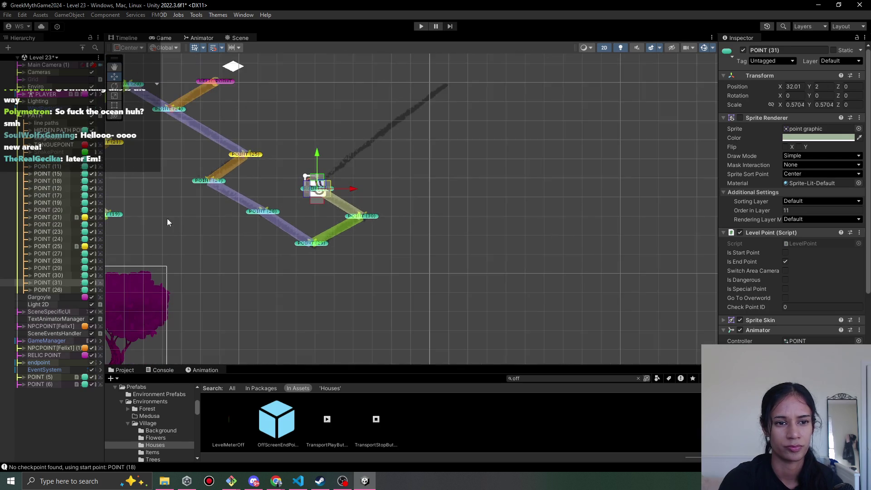
pyautogui.scroll(-2, 349, 255)
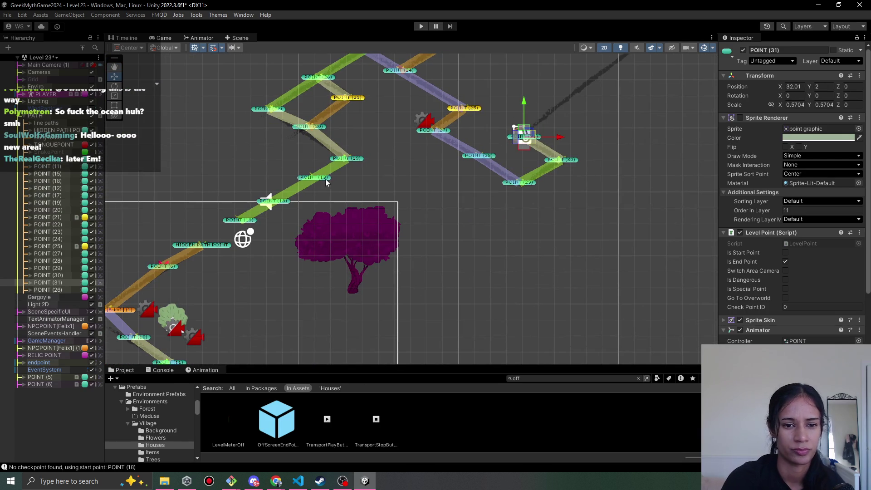
# Move the EventSystem to 0.63, 2.1 and play Level 23 again.
pyautogui.moveTo(105, 199); pyautogui.dragTo(362, 126)
pyautogui.click(235, 143)
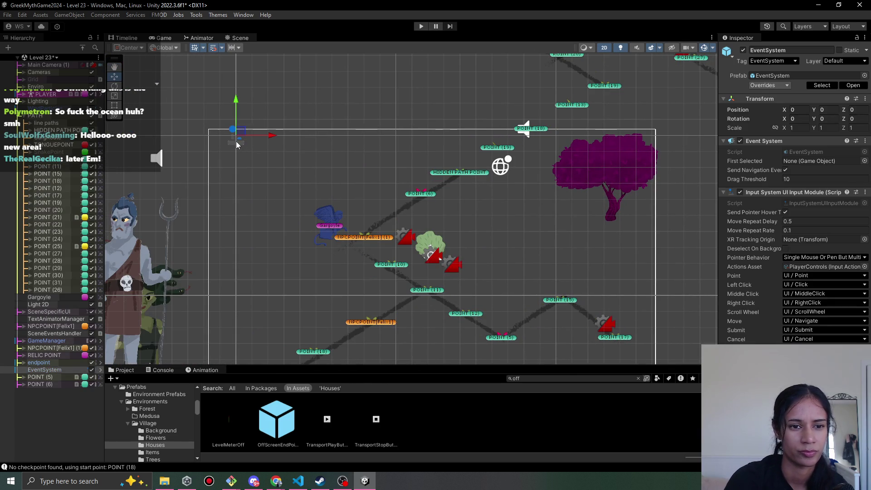
pyautogui.moveTo(240, 138); pyautogui.dragTo(255, 87)
pyautogui.click(422, 26)
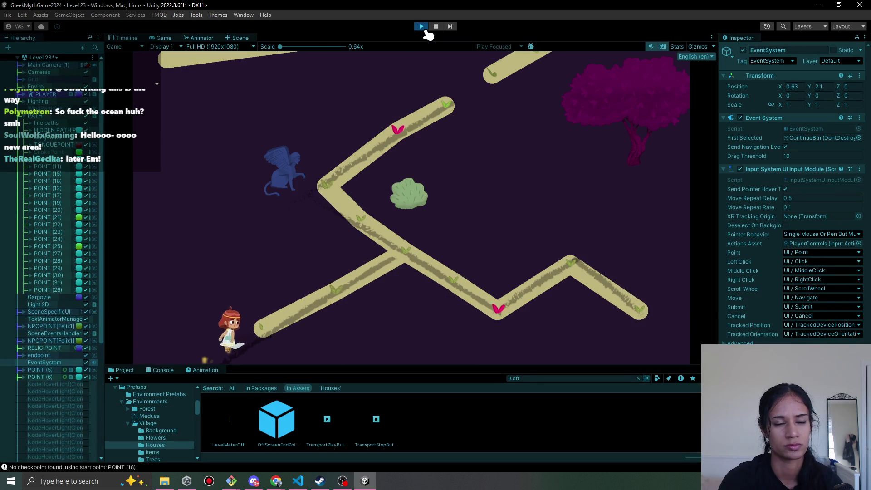
# While Level 23 runs, select the long path line and zoom in on POINT (31) in Scene view.
pyautogui.click(199, 39)
pyautogui.click(170, 39)
pyautogui.click(239, 39)
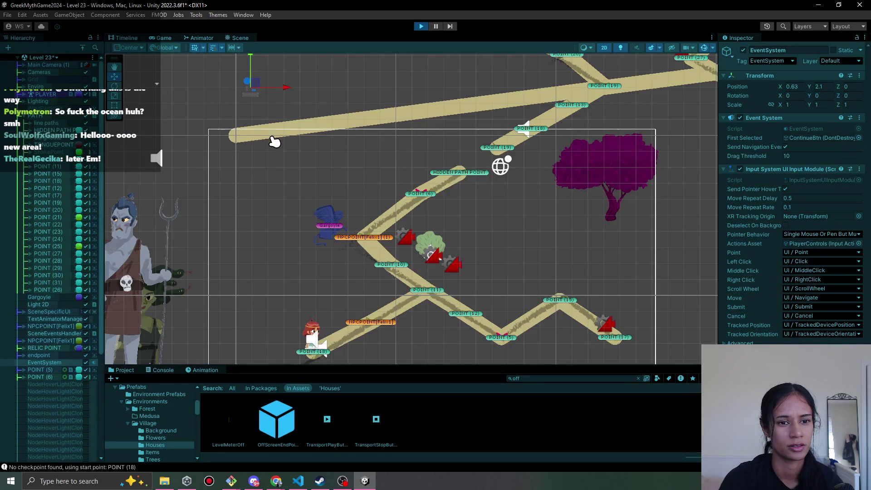
pyautogui.click(285, 151)
pyautogui.click(286, 151)
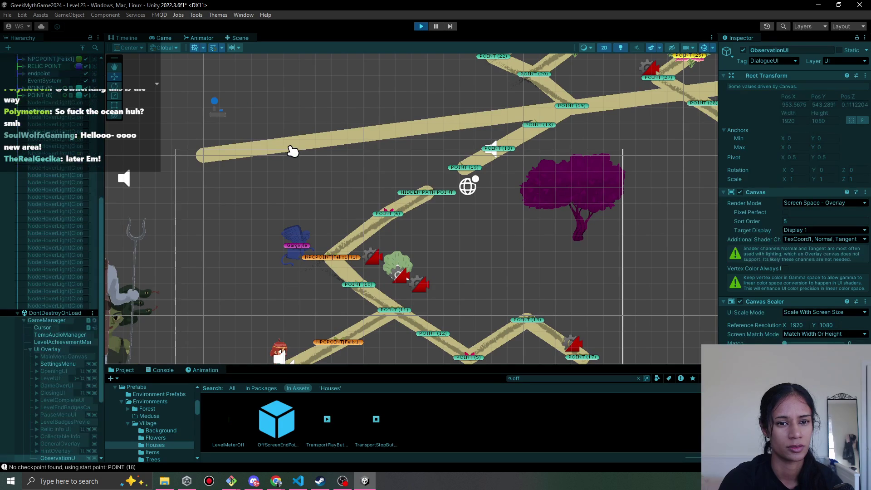
pyautogui.click(288, 151)
pyautogui.click(290, 151)
pyautogui.click(293, 151)
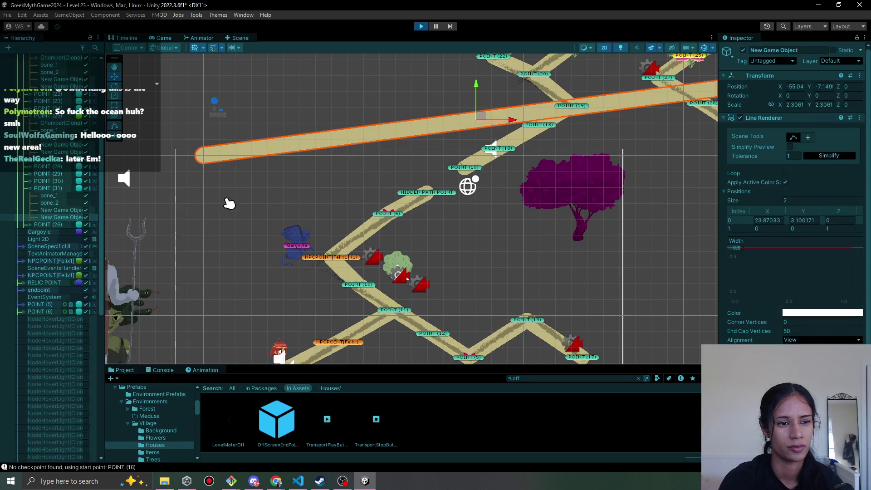
pyautogui.click(46, 188)
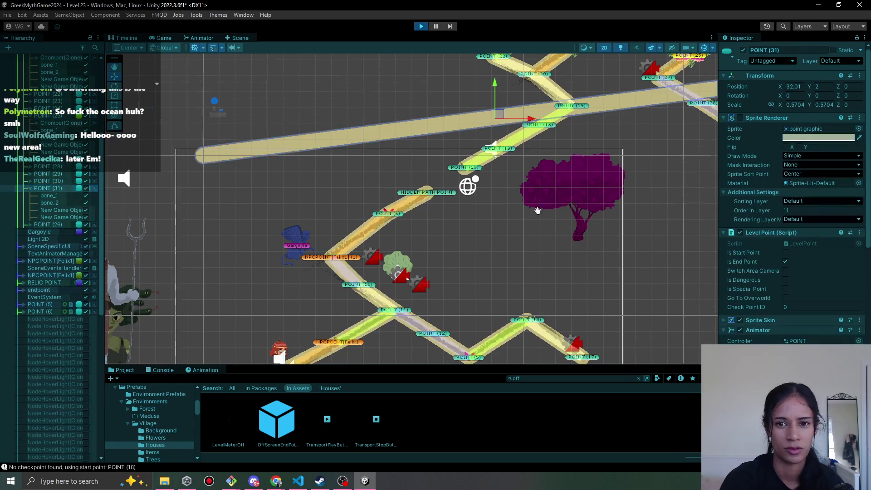
pyautogui.moveTo(592, 212); pyautogui.dragTo(157, 284)
pyautogui.moveTo(267, 230); pyautogui.dragTo(339, 261)
pyautogui.scroll(3, 344, 145)
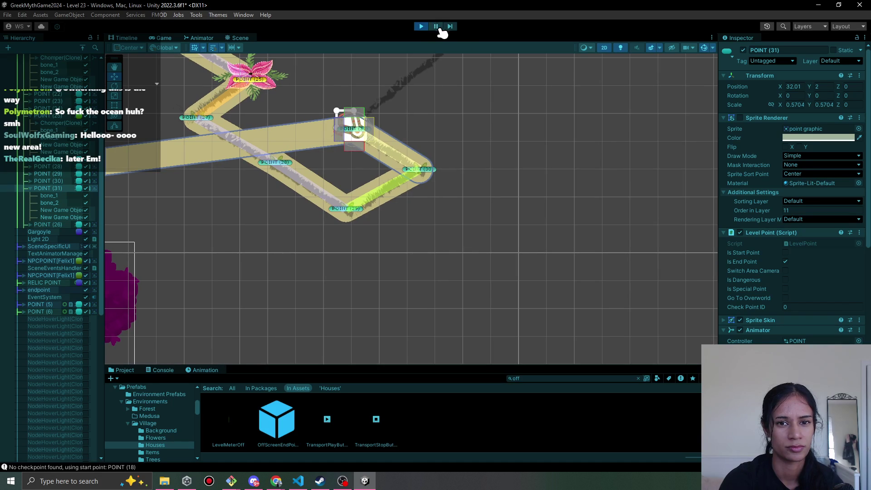
# Stop, replay and stop Level 23 again, then open the Hierarchy's scene dropdown.
pyautogui.click(422, 27)
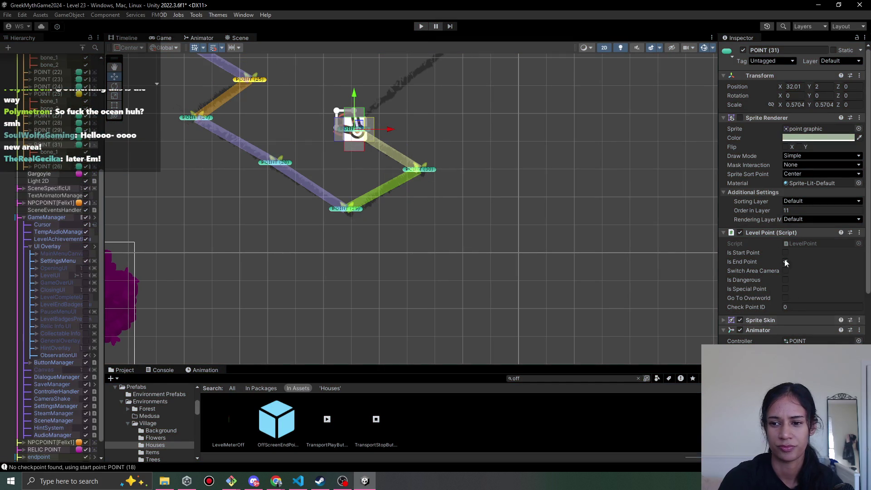
pyautogui.scroll(-5, 774, 330)
pyautogui.scroll(5, 774, 331)
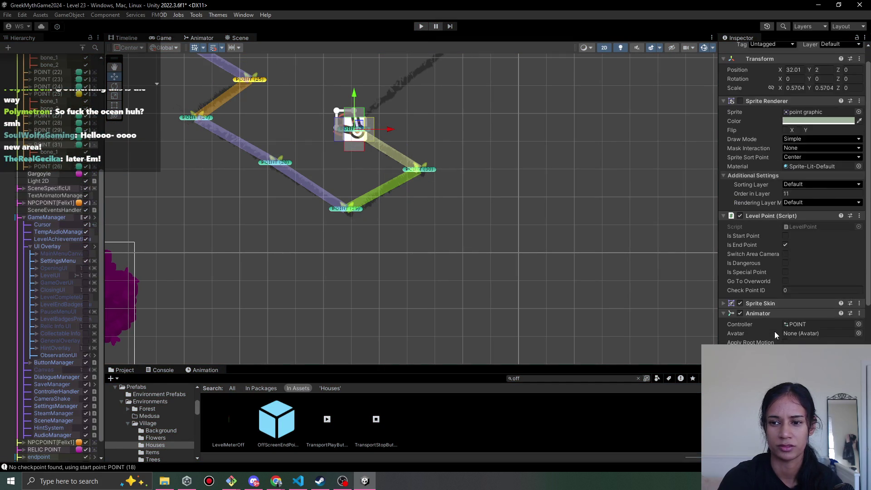
pyautogui.moveTo(377, 154); pyautogui.dragTo(405, 221)
pyautogui.scroll(3, 400, 204)
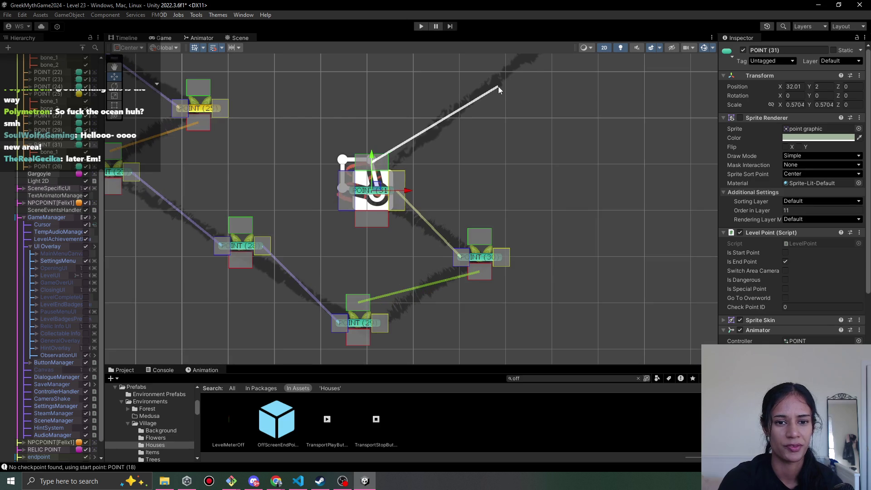
pyautogui.click(421, 27)
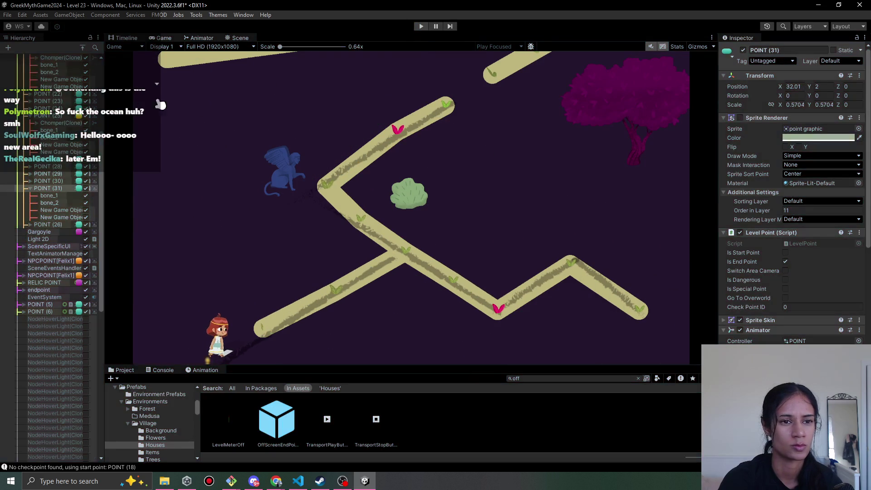
pyautogui.hotkey('ctrl', 'p')
pyautogui.click(46, 58)
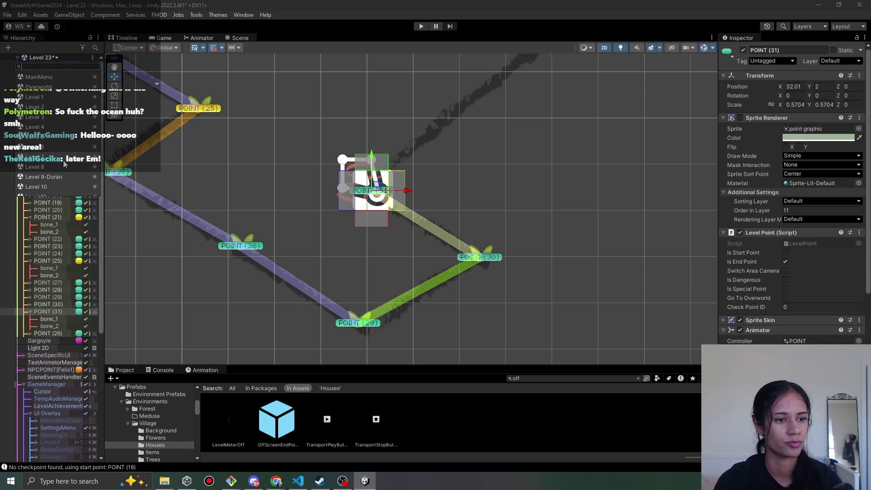
# Choose Level 45 from the scene list and save Level 23's changes when prompted.
pyautogui.scroll(-5, 63, 164)
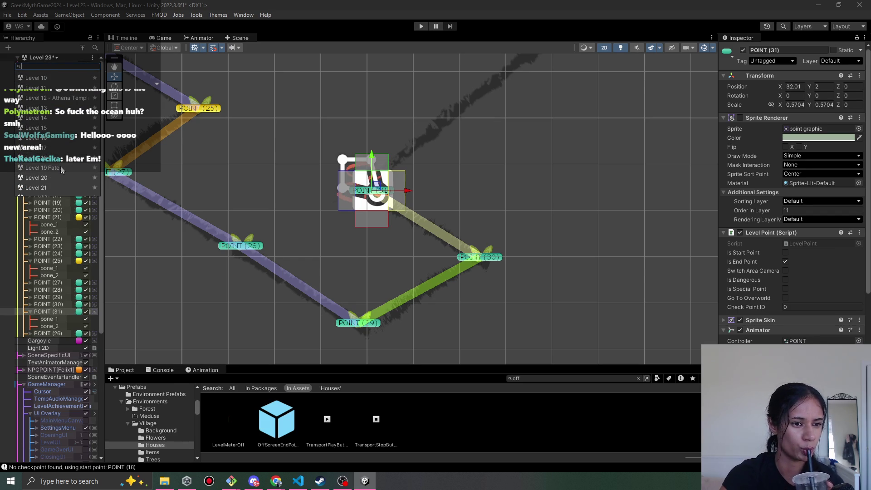
pyautogui.scroll(-5, 62, 164)
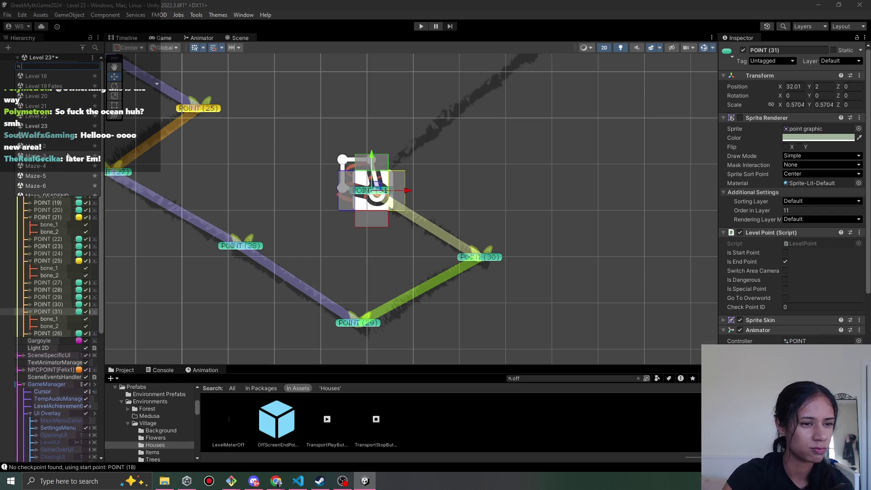
pyautogui.scroll(-10, 67, 155)
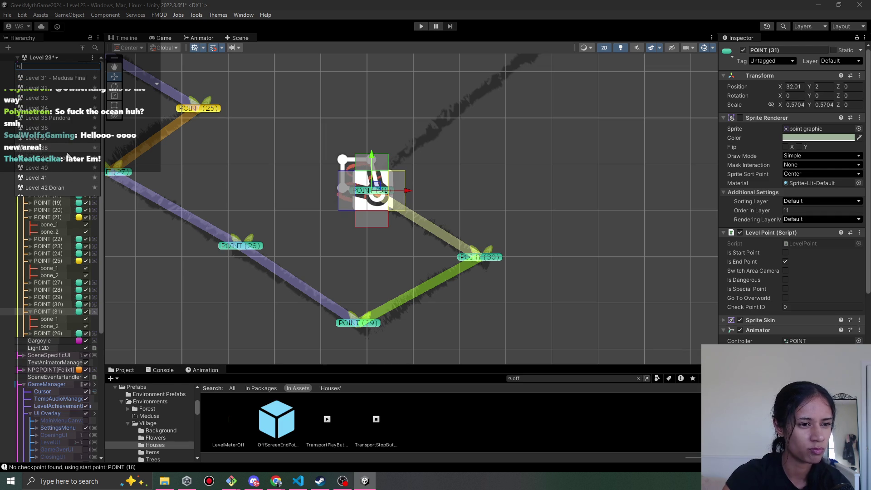
pyautogui.scroll(-4, 67, 155)
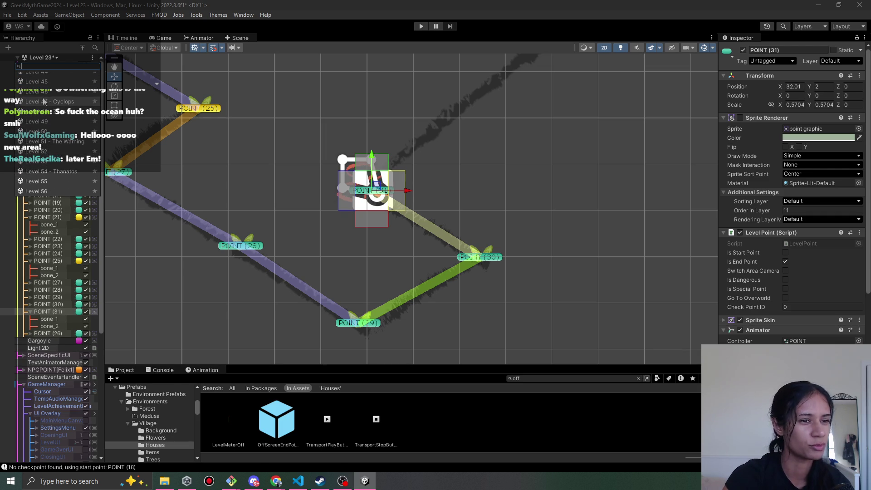
pyautogui.click(55, 81)
pyautogui.click(424, 259)
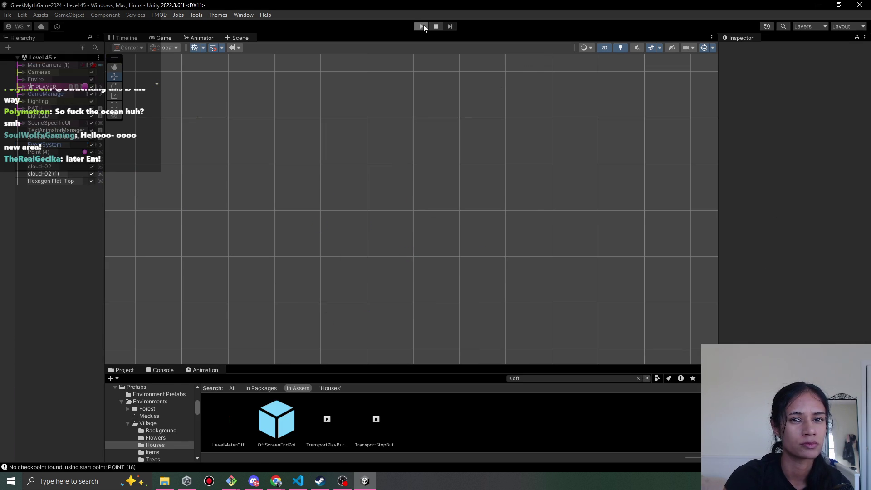
# Playtest Level 45, walking the heroine via the central intersection to the upper-right node, then stop and open the scene list.
pyautogui.click(423, 27)
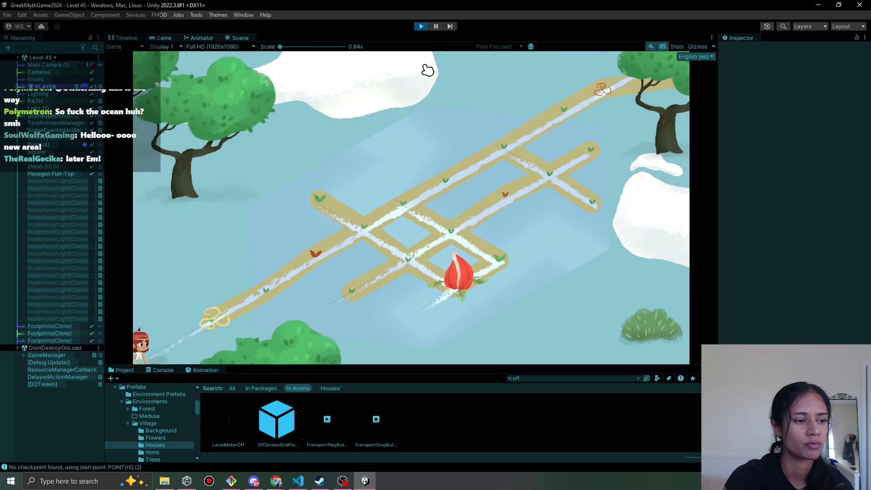
pyautogui.click(290, 283)
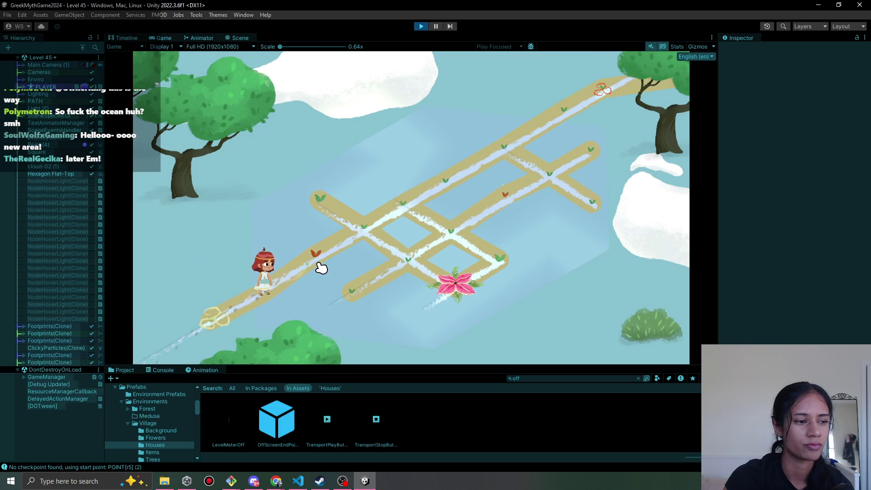
pyautogui.click(357, 242)
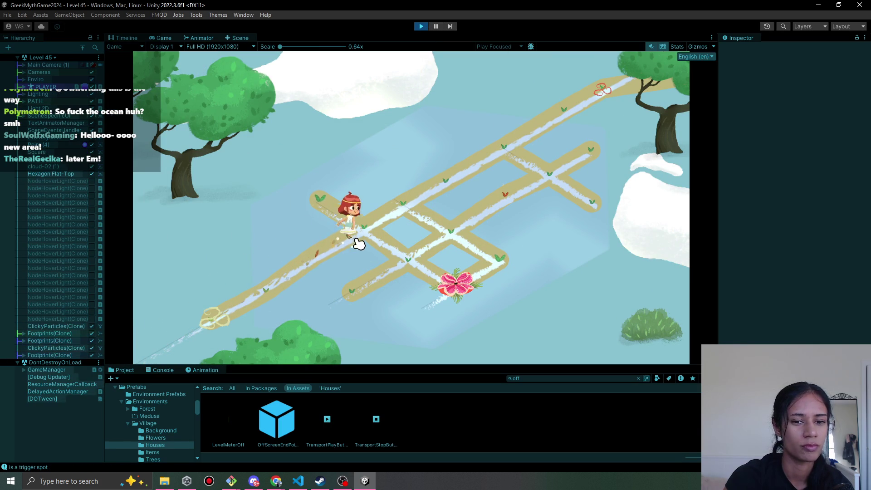
pyautogui.click(407, 243)
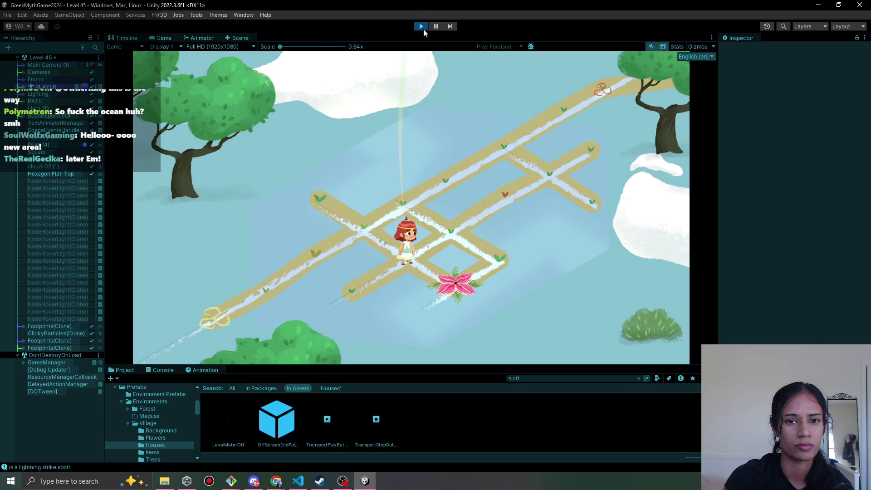
pyautogui.click(501, 202)
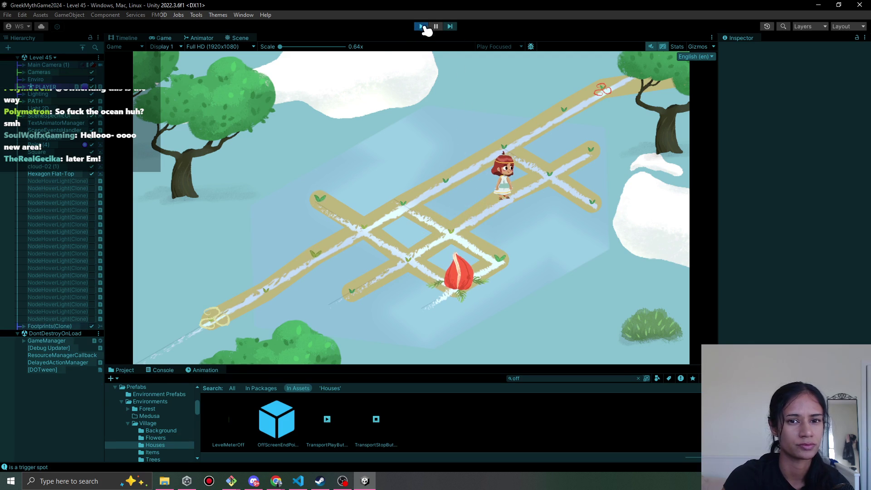
pyautogui.click(422, 27)
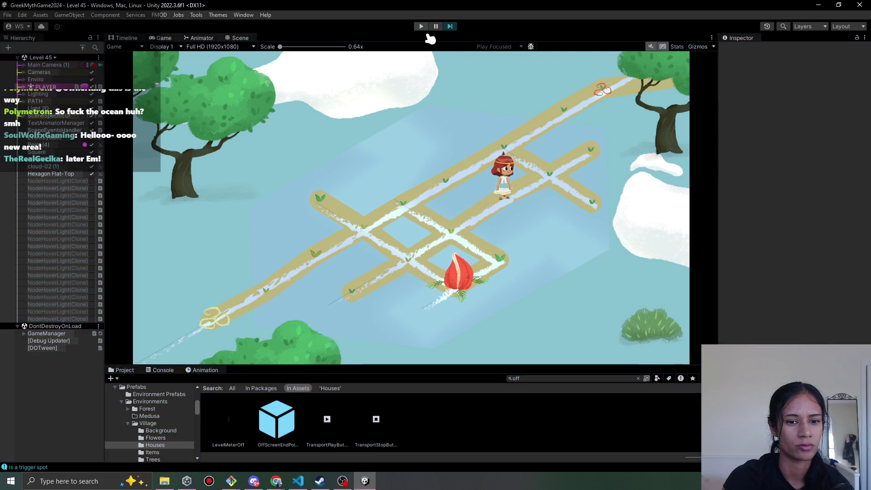
pyautogui.click(53, 57)
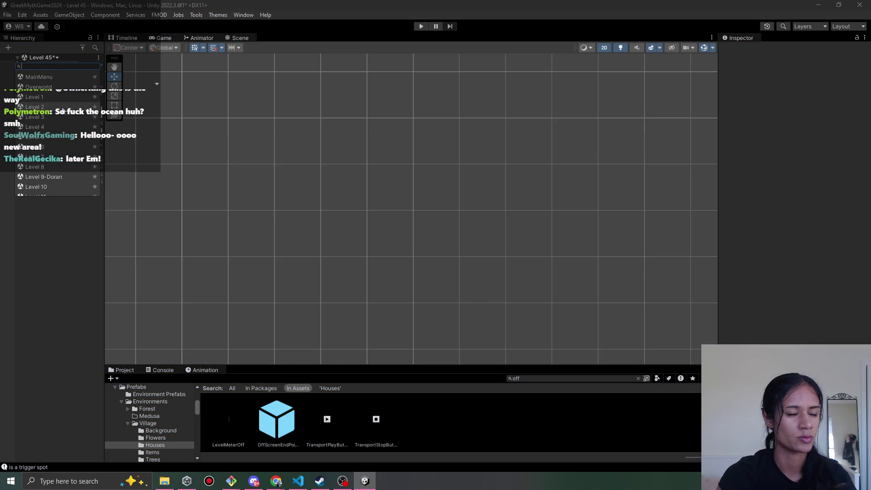
# Open the Level 12 - Athena Temple scene, saving Level 45's changes first.
pyautogui.scroll(-3, 64, 170)
pyautogui.click(63, 152)
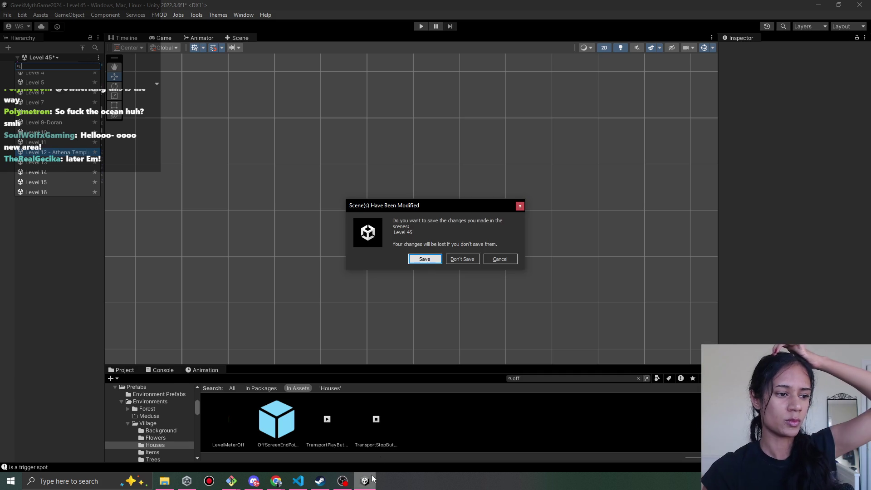
pyautogui.click(429, 260)
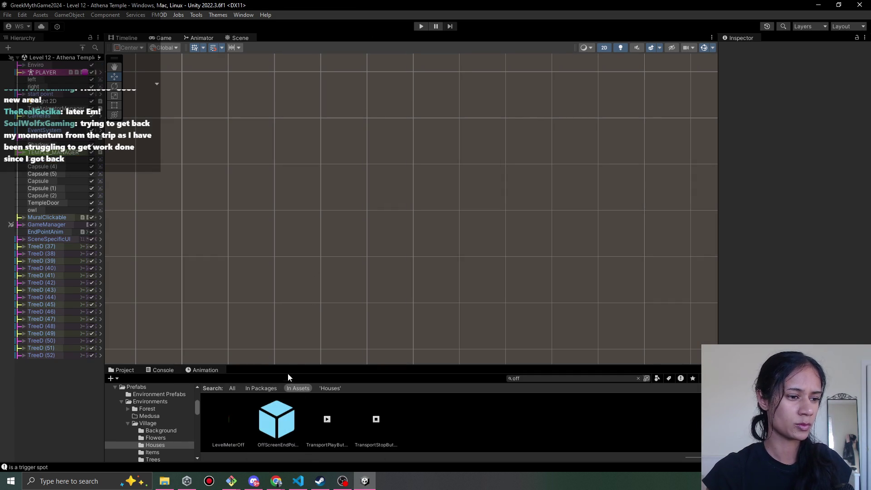
# Bring the Pomofocus timer in Chrome to the front and look over its task list.
pyautogui.moveTo(275, 482)
pyautogui.click(264, 464)
pyautogui.scroll(3, 266, 247)
pyautogui.scroll(-2, 257, 275)
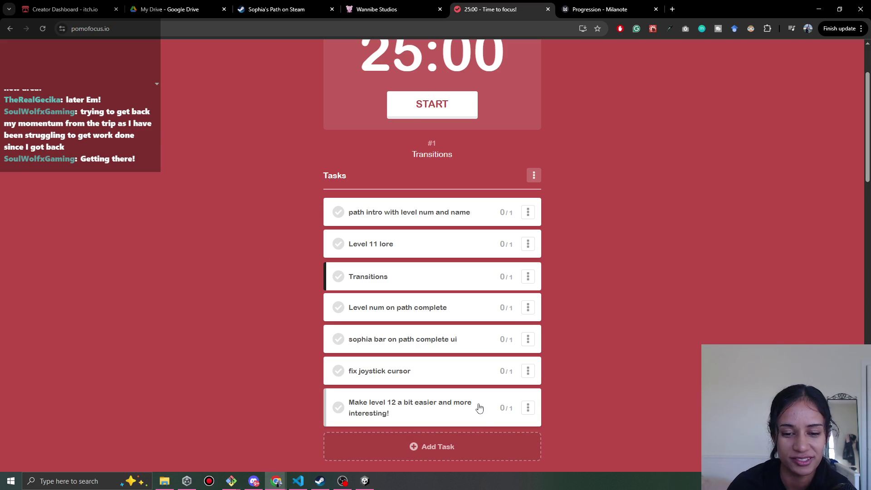
# Check off the task about making level 12 easier and more interesting, then minimize Chrome.
pyautogui.scroll(-1, 434, 353)
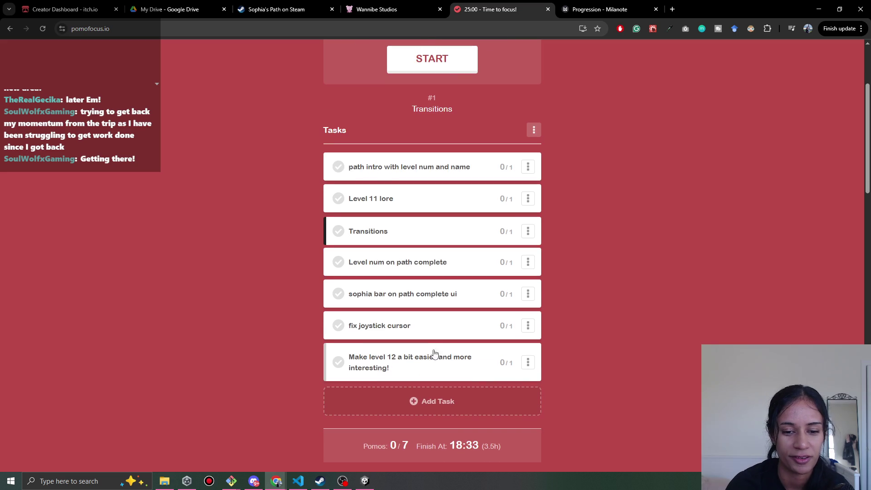
pyautogui.click(339, 362)
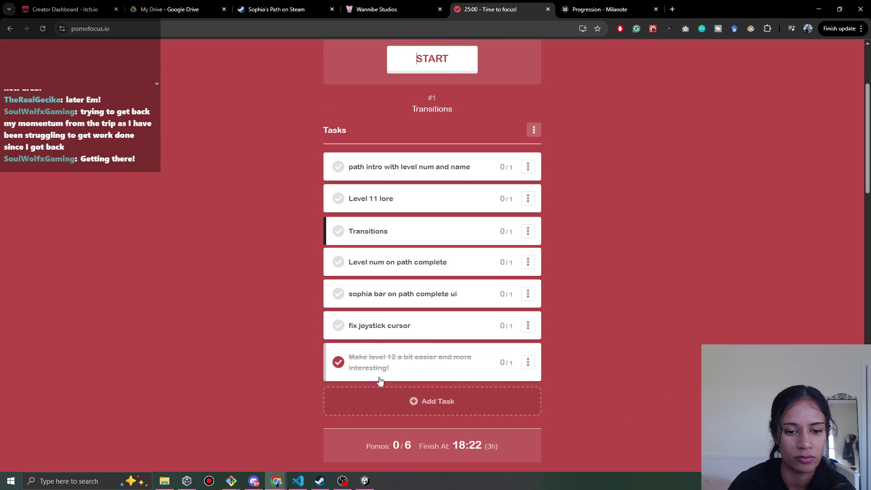
pyautogui.scroll(-1, 199, 342)
pyautogui.scroll(1, 199, 341)
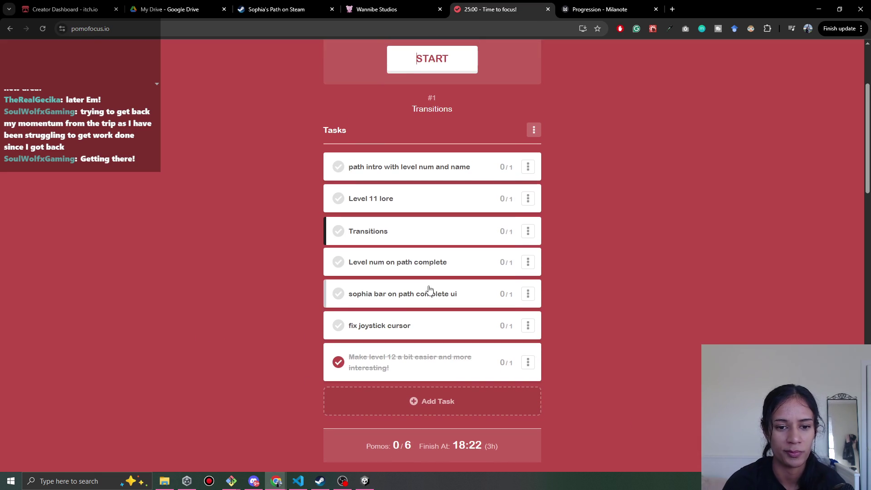
pyautogui.click(819, 9)
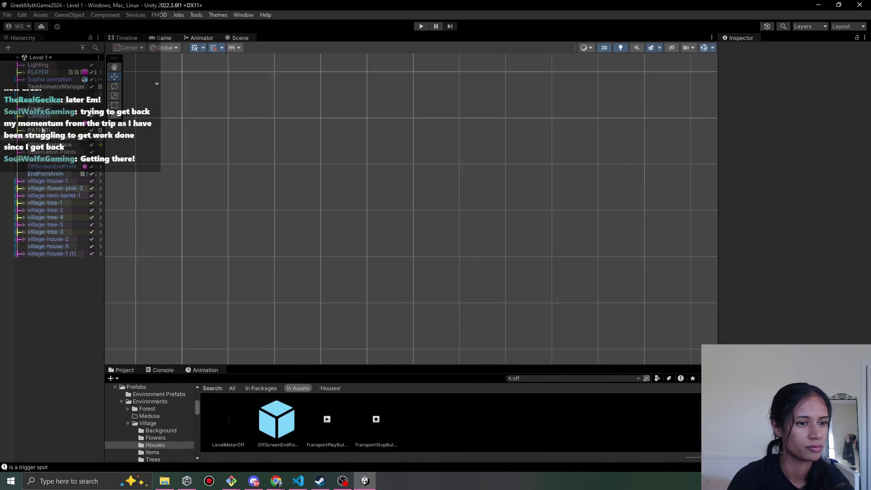
# Briefly playtest Level 1, then expand GameManager and UI Overlay in the Hierarchy.
pyautogui.click(423, 26)
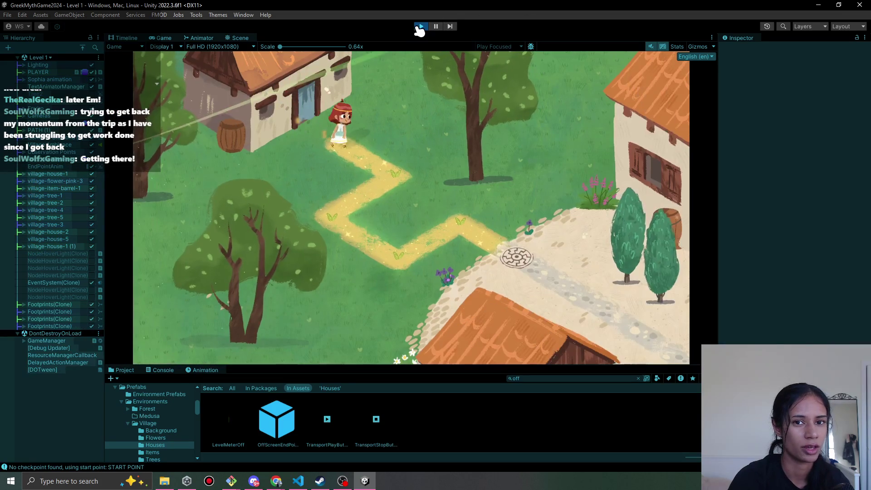
pyautogui.click(420, 26)
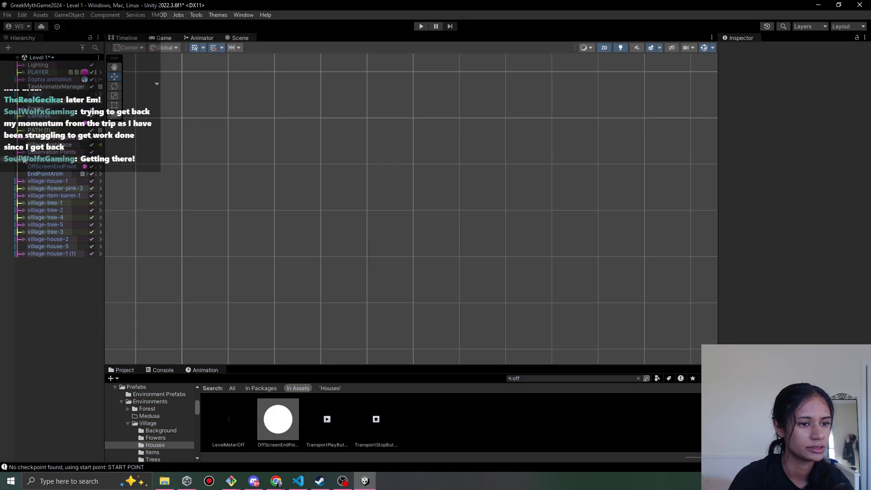
pyautogui.click(23, 160)
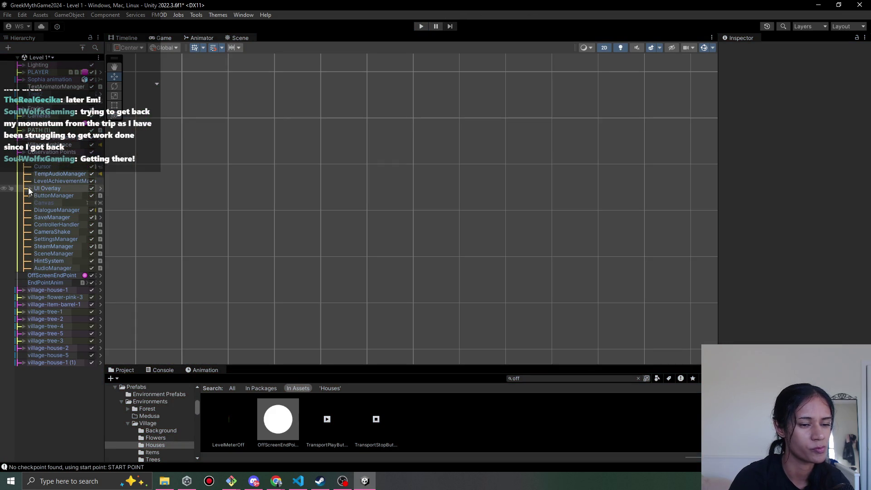
pyautogui.click(30, 189)
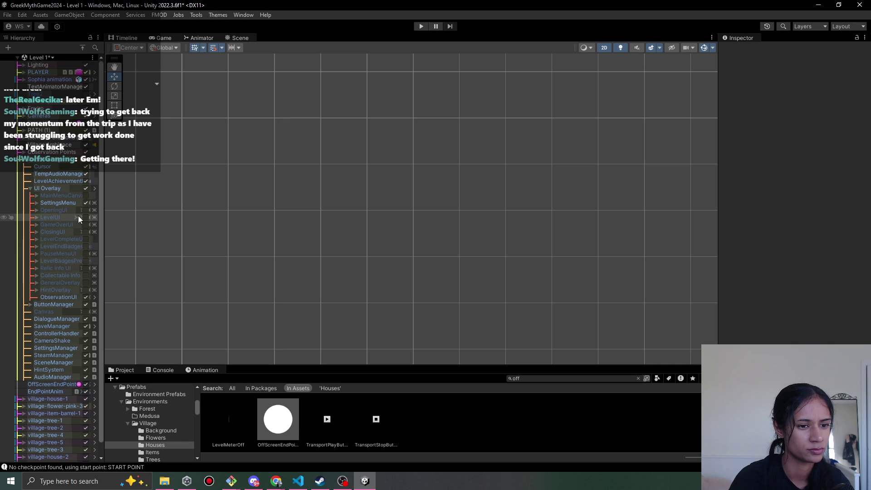
# Replay Level 1 to see the LEVEL X banner, then switch to VS Code and close agency.css.
pyautogui.click(422, 27)
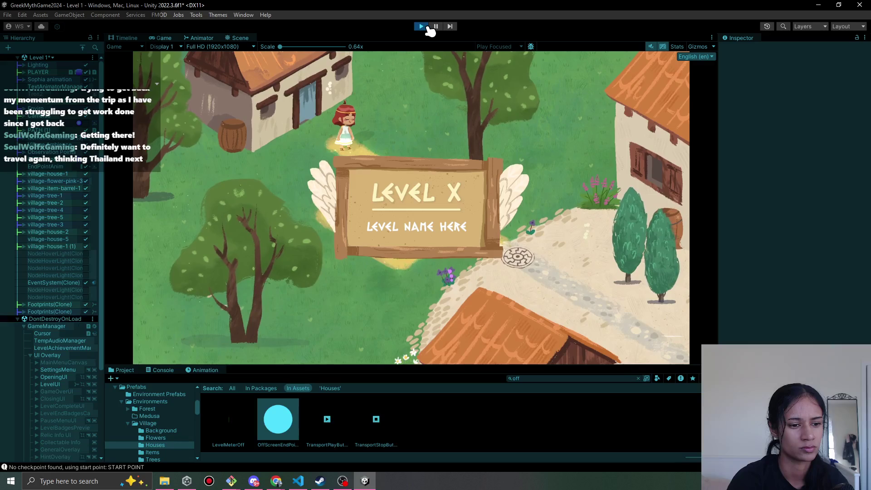
pyautogui.click(422, 26)
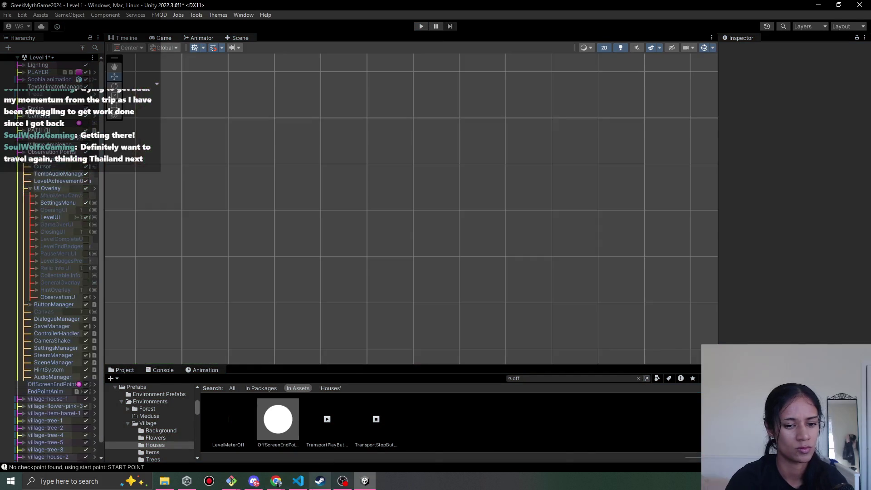
pyautogui.click(303, 478)
pyautogui.middleClick(381, 35)
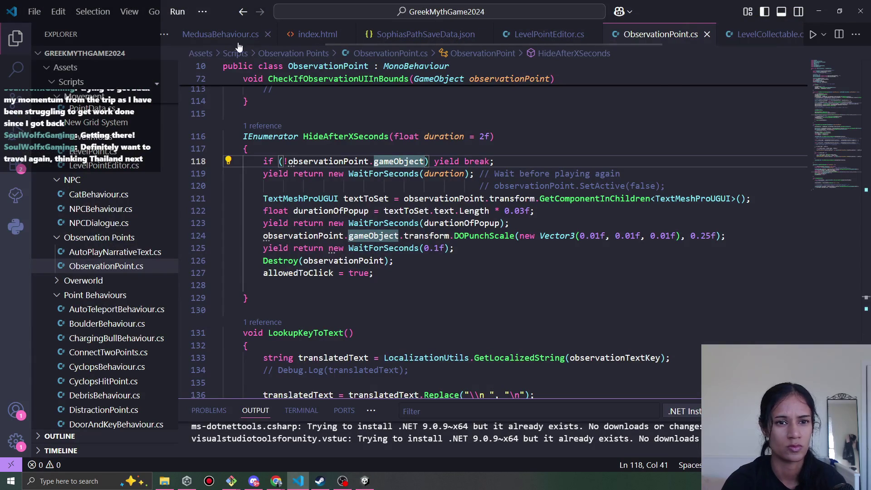
# Close the unneeded script tabs, including LevelAccomplishments, and open GameManager.cs.
pyautogui.middleClick(515, 37)
pyautogui.middleClick(518, 37)
pyautogui.middleClick(521, 37)
pyautogui.middleClick(526, 38)
pyautogui.middleClick(526, 38)
pyautogui.click(526, 38)
# Search GameManager.cs for 'level' and jump to the ShowLevelUI definition.
pyautogui.click(513, 280)
pyautogui.hotkey('ctrl', 'f')
pyautogui.write('level')
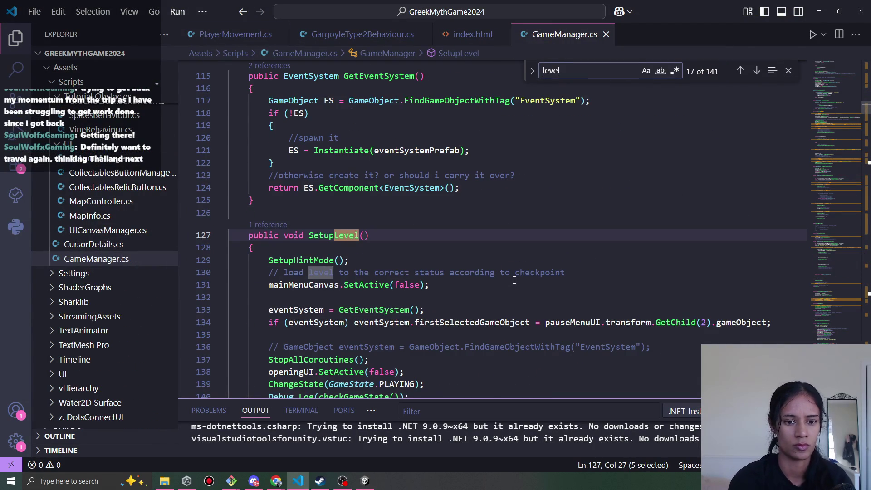
pyautogui.scroll(-9, 514, 280)
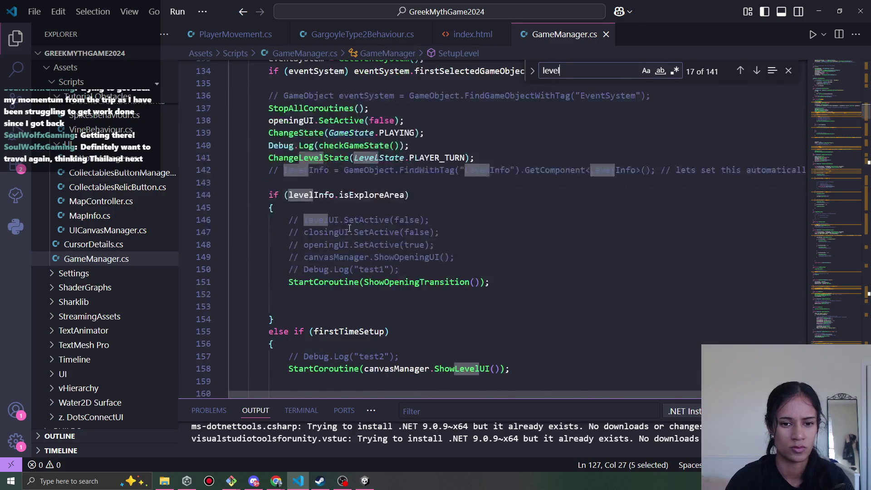
pyautogui.click(356, 105)
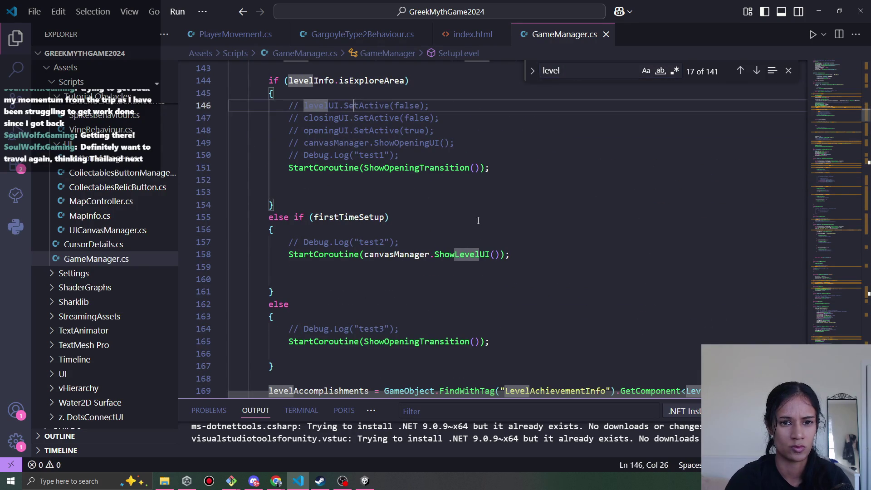
pyautogui.scroll(-2, 422, 218)
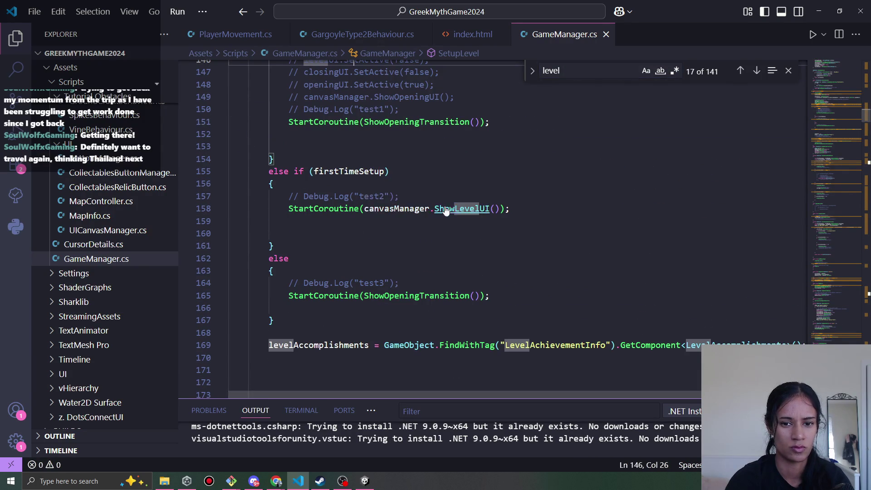
pyautogui.keyDown('ctrl'); pyautogui.click(446, 208); pyautogui.keyUp('ctrl')
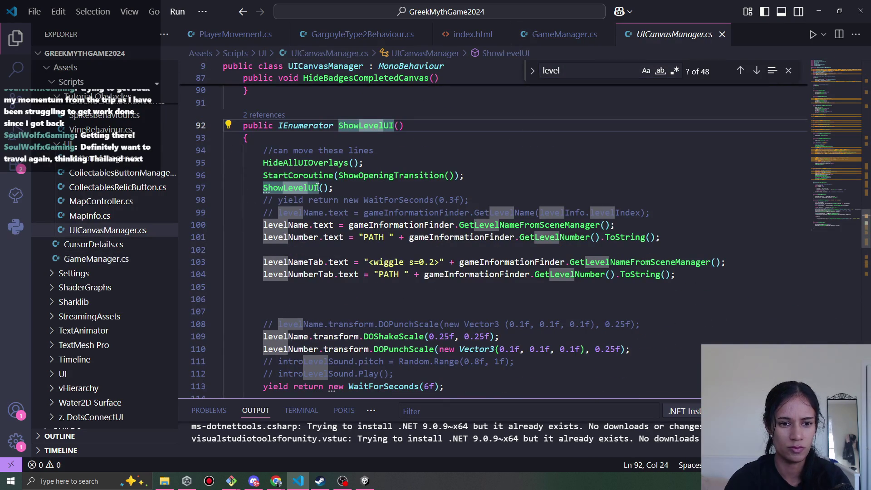
# Locate the recursive ShowLevelUI call on line 97 of UICanvasManager.cs.
pyautogui.keyDown('ctrl'); pyautogui.click(313, 187); pyautogui.keyUp('ctrl')
pyautogui.scroll(-2, 363, 208)
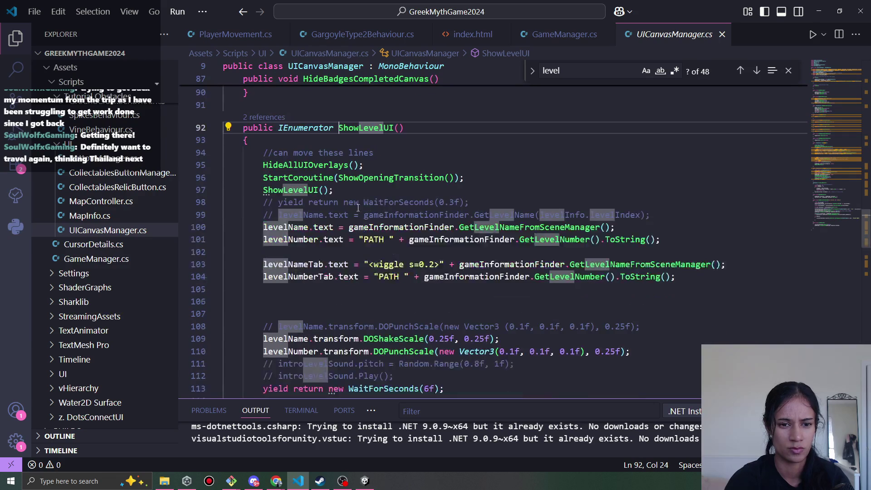
pyautogui.doubleClick(301, 191)
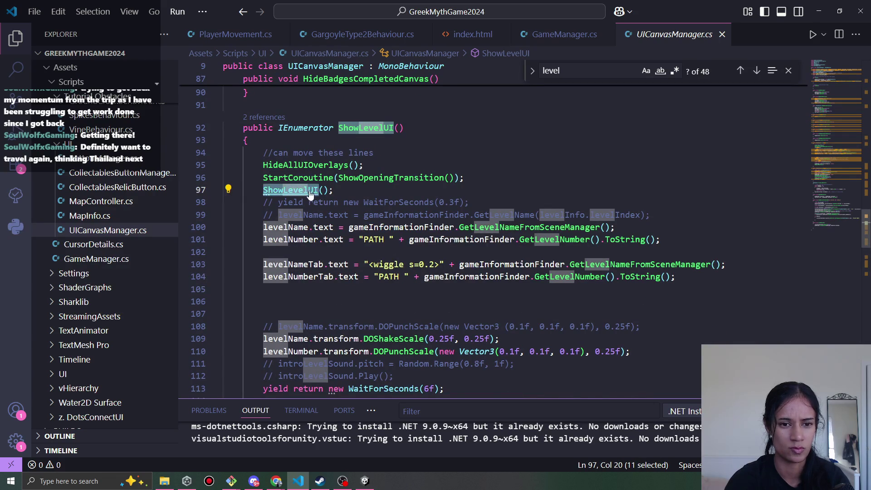
pyautogui.keyDown('ctrl'); pyautogui.click(311, 193); pyautogui.keyUp('ctrl')
pyautogui.doubleClick(311, 257)
pyautogui.scroll(-3, 393, 258)
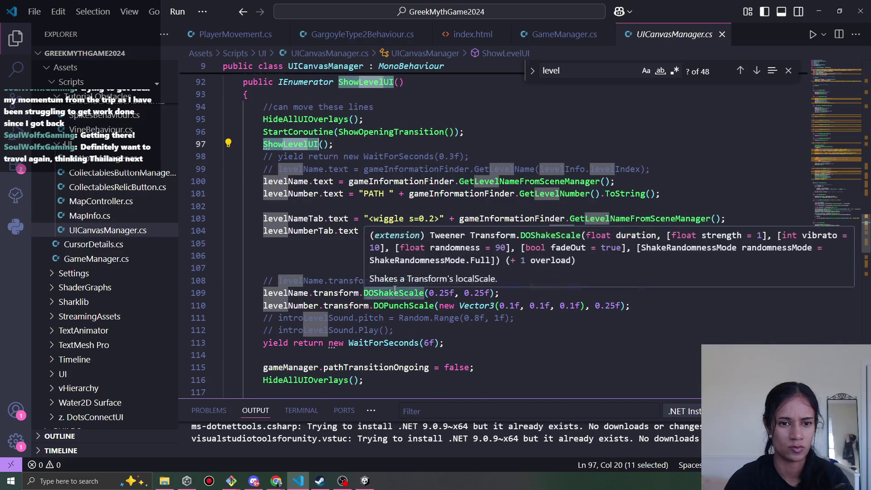
pyautogui.scroll(2, 381, 210)
pyautogui.click(389, 129)
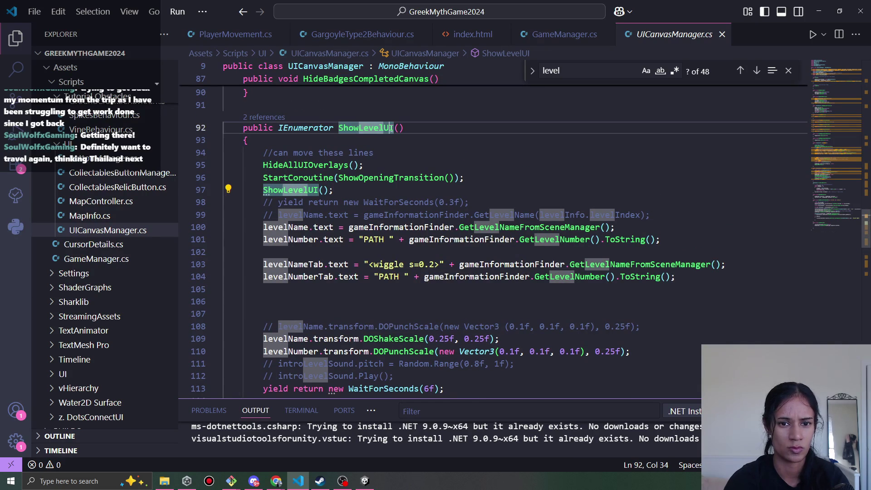
# Change the line 97 call to ShowLevelUIOnly() and return to Unity.
pyautogui.hotkey('ctrl', 'f')
pyautogui.press('Return')
pyautogui.press('Return')
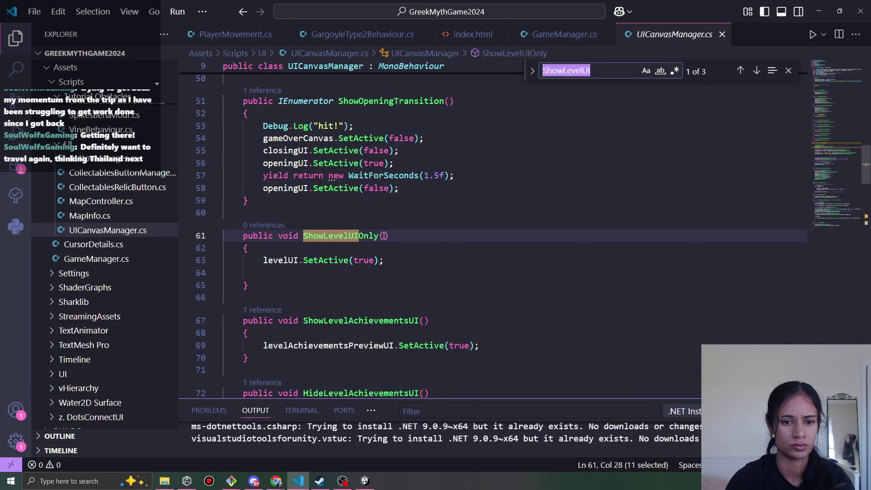
pyautogui.hotkey('alt', 'Left')
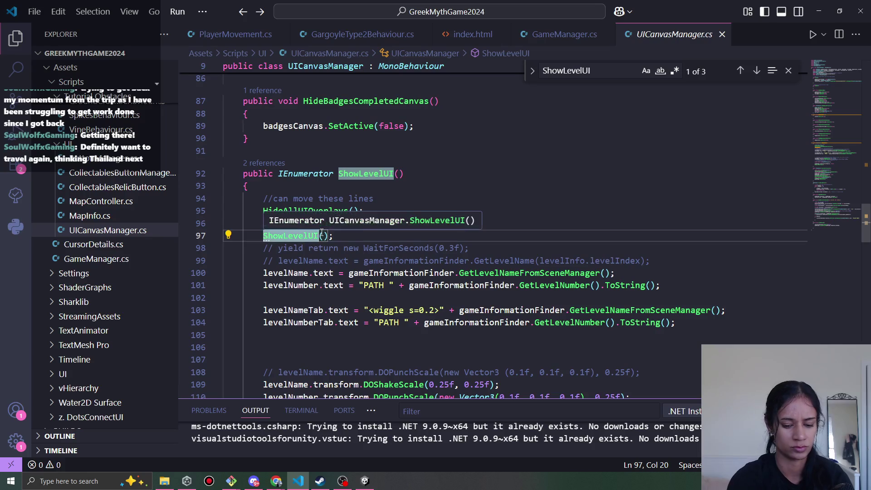
pyautogui.press('Right')
pyautogui.write('Only')
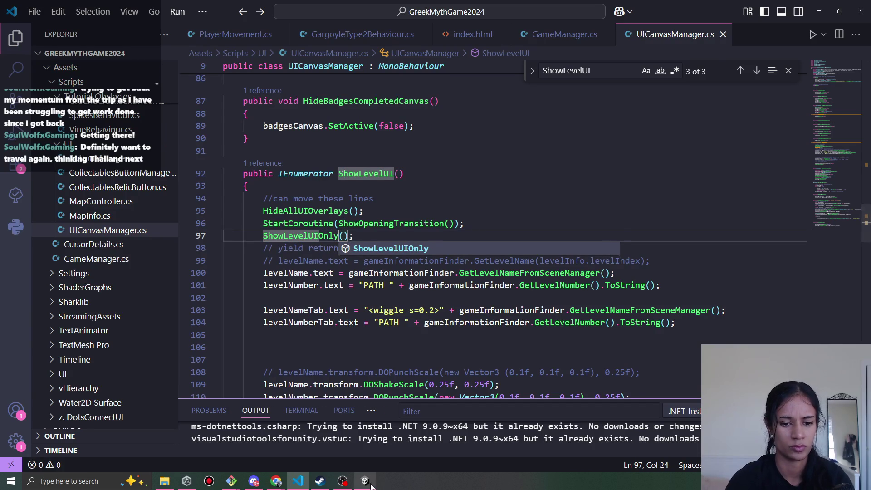
pyautogui.hotkey('alt', 'Tab')
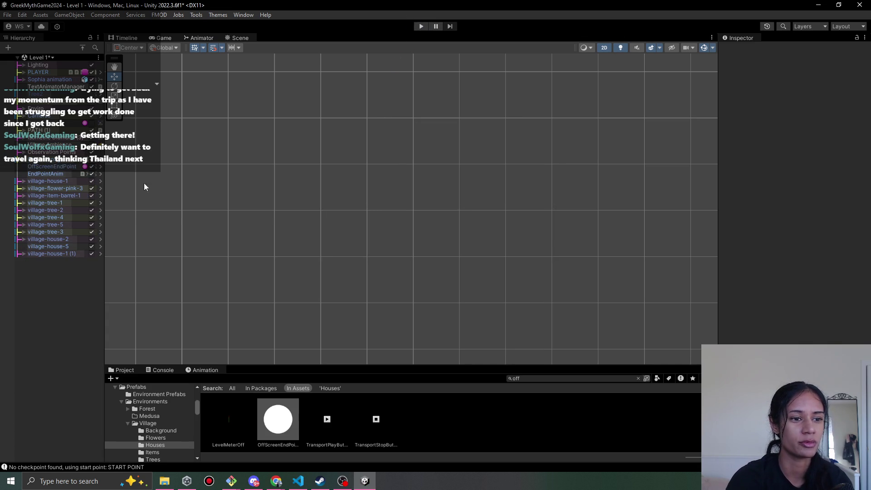
# Play Level 1 with the updated code, walk the girl past the LEVEL X banner, stop, and expand GameManager.
pyautogui.click(418, 27)
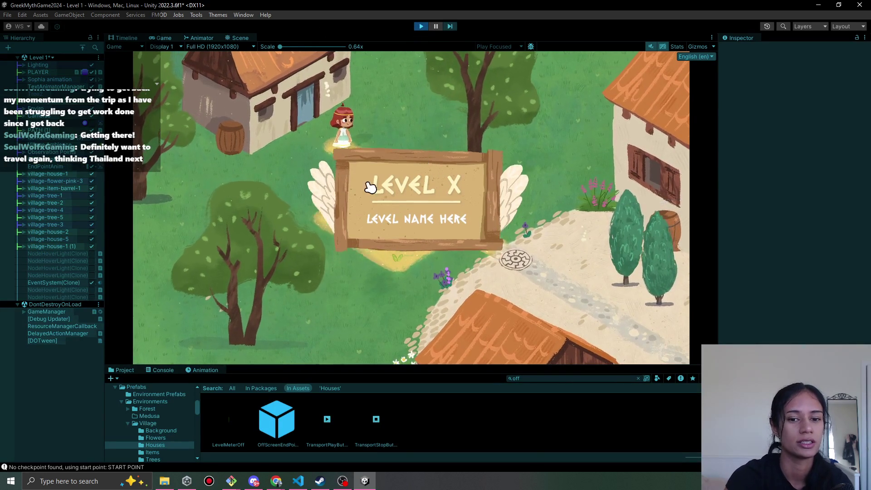
pyautogui.click(395, 193)
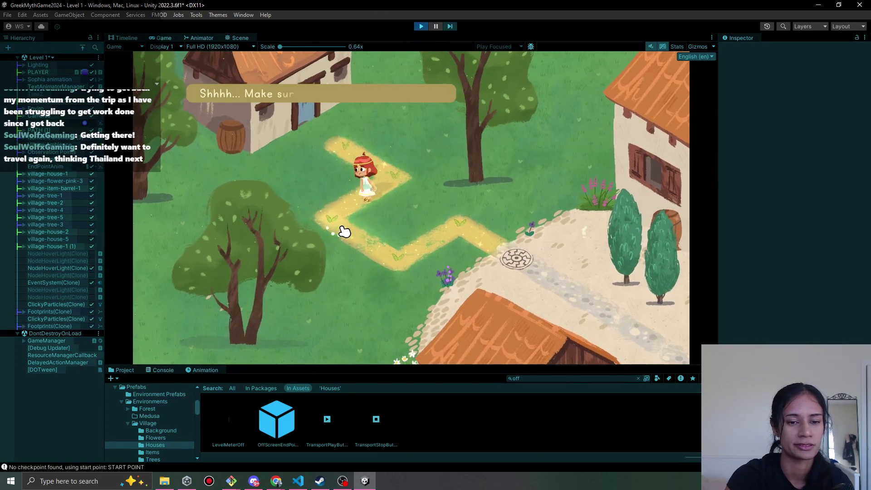
pyautogui.hotkey('ctrl', 'p')
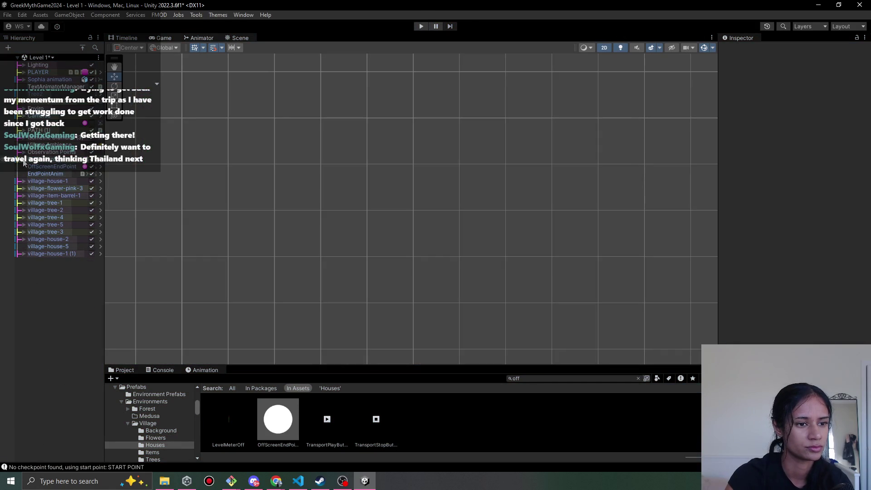
pyautogui.click(24, 161)
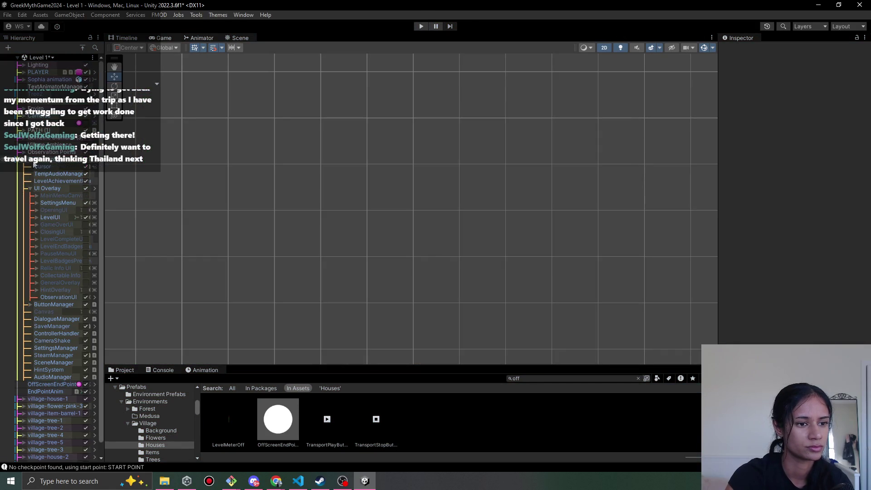
# Expand LevelUI to show Board, Level Number and Level Name; the Board reorder is refused (prefab instance).
pyautogui.click(44, 159)
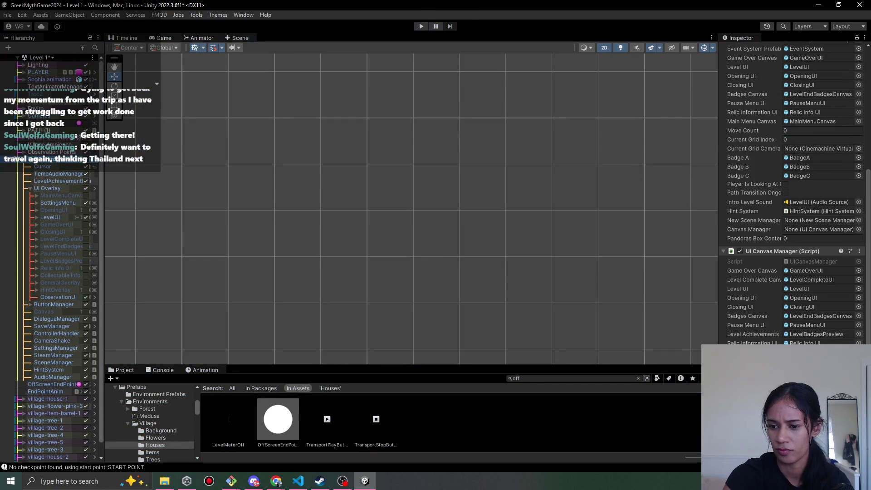
pyautogui.click(36, 217)
pyautogui.moveTo(62, 233)
pyautogui.mouseDown()
pyautogui.moveTo(716, 320)
pyautogui.moveTo(408, 317)
pyautogui.moveTo(74, 244)
pyautogui.mouseUp()
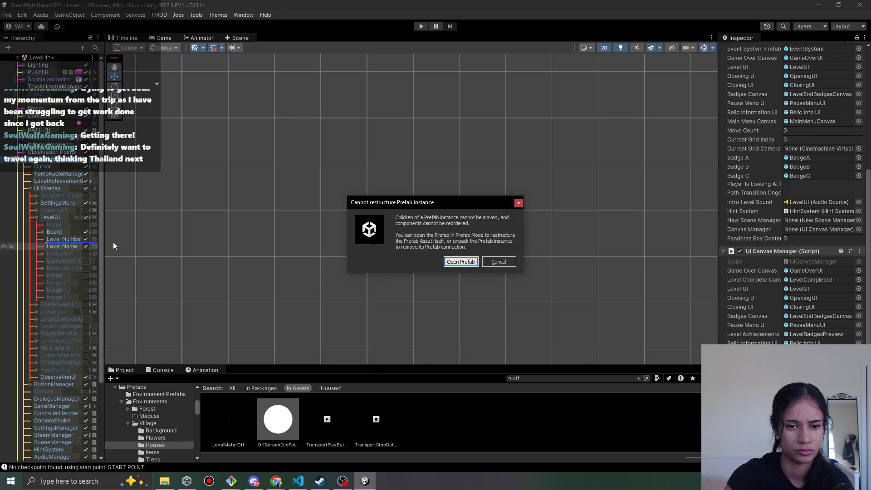
pyautogui.press('Escape')
pyautogui.click(73, 245)
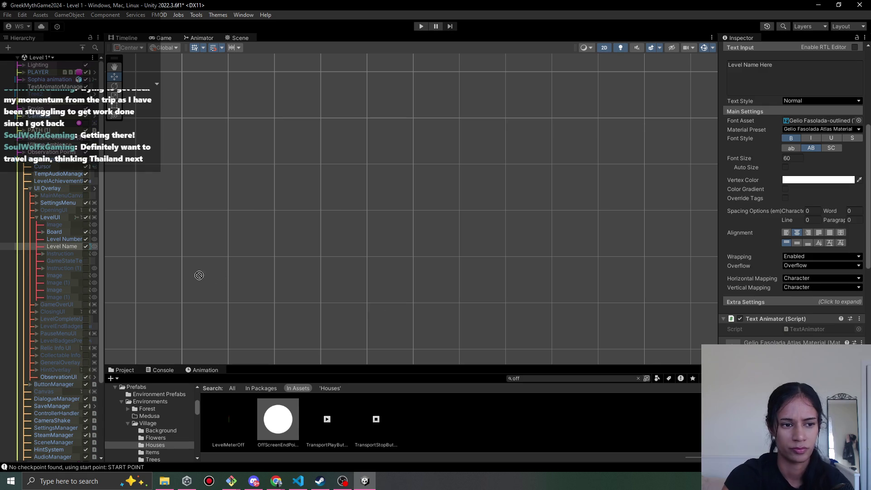
pyautogui.moveTo(64, 162)
pyautogui.mouseDown()
pyautogui.moveTo(68, 245)
pyautogui.moveTo(579, 369)
pyautogui.mouseUp()
pyautogui.moveTo(593, 303); pyautogui.dragTo(592, 302)
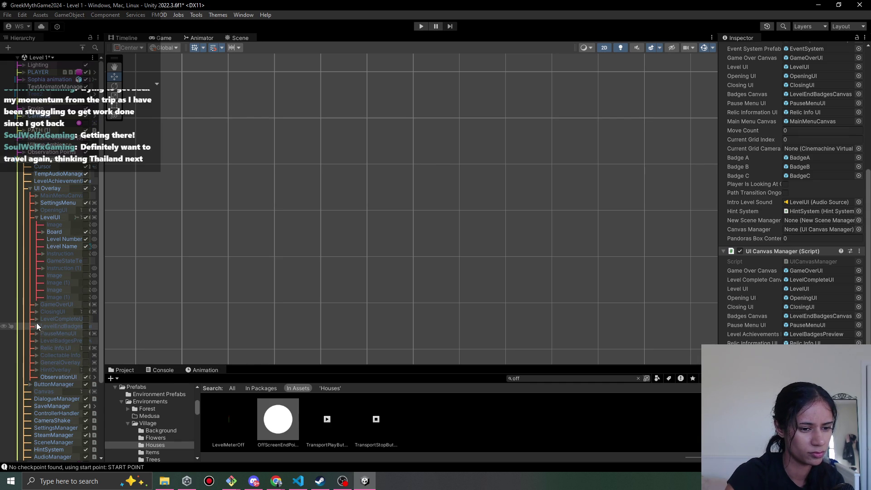
# Expand LevelBadgesPreview, Badges and Collectable Info, and frame LevelBadgesPreview in the Scene view.
pyautogui.scroll(-3, 61, 314)
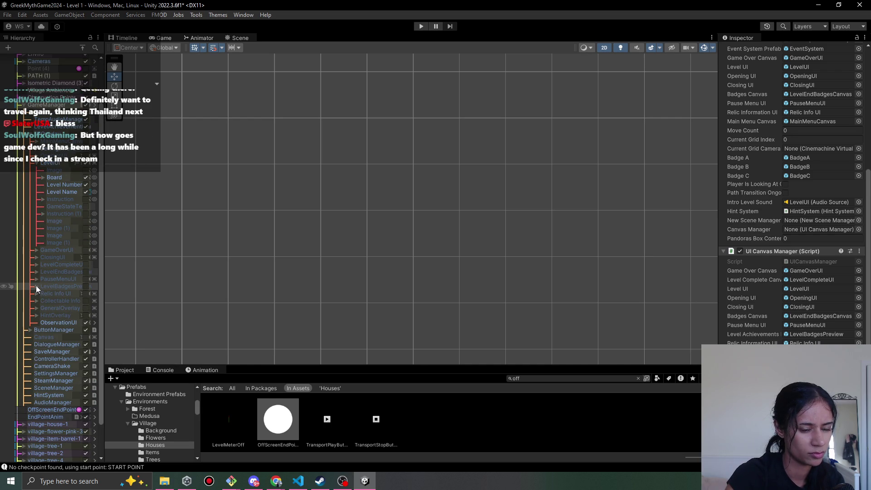
pyautogui.click(36, 286)
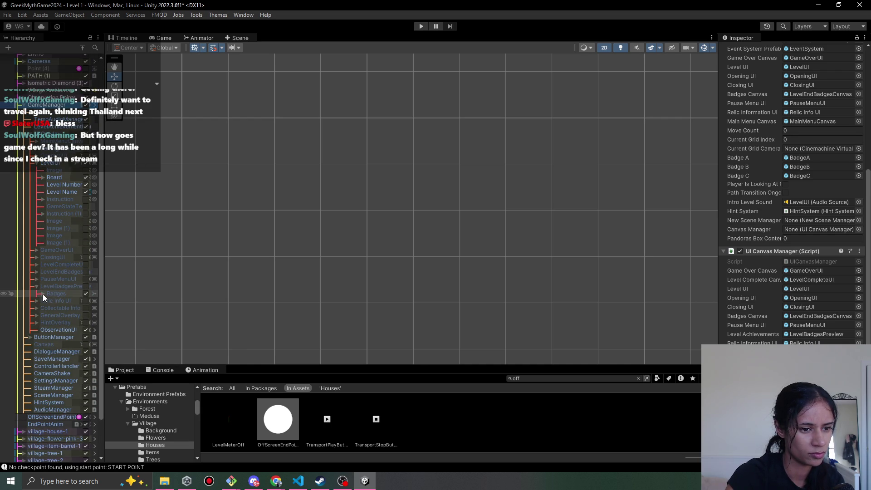
pyautogui.click(43, 293)
pyautogui.click(43, 294)
pyautogui.click(37, 308)
pyautogui.click(69, 286)
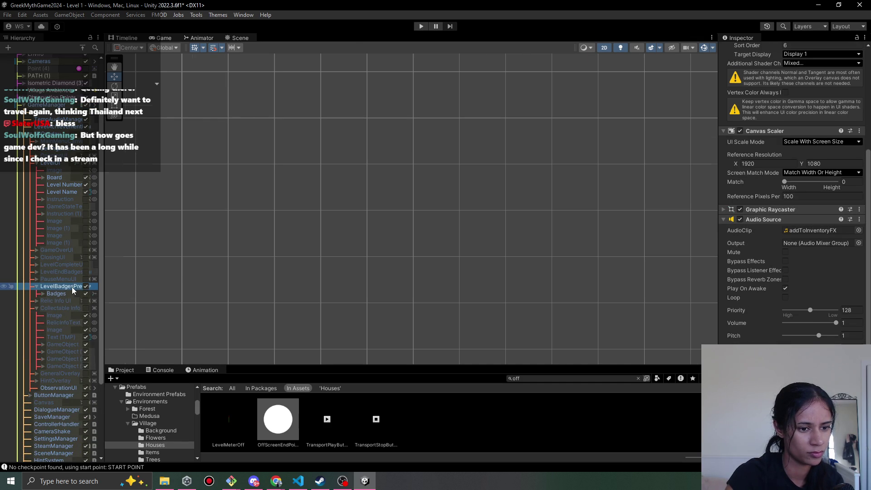
pyautogui.doubleClick(86, 287)
pyautogui.click(86, 286)
pyautogui.click(87, 286)
pyautogui.click(43, 294)
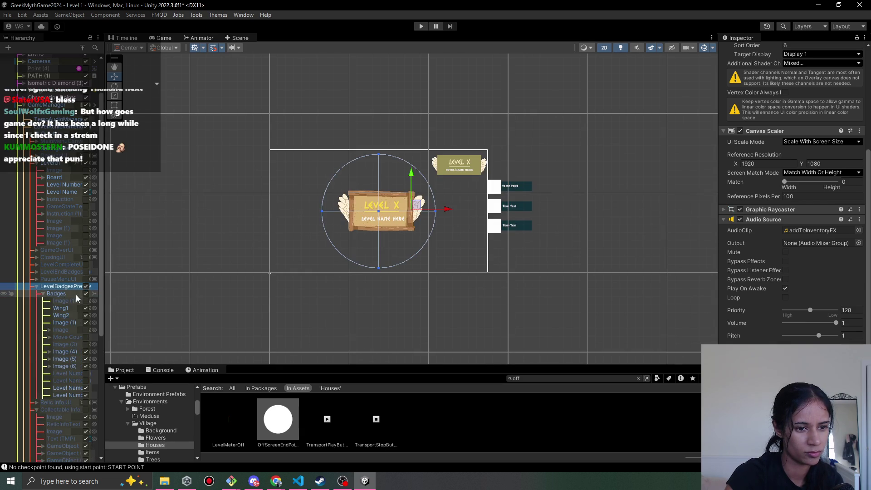
# Check GameManager's UI references, then uncheck LevelBadgesPreview's active checkbox.
pyautogui.scroll(-3, 77, 331)
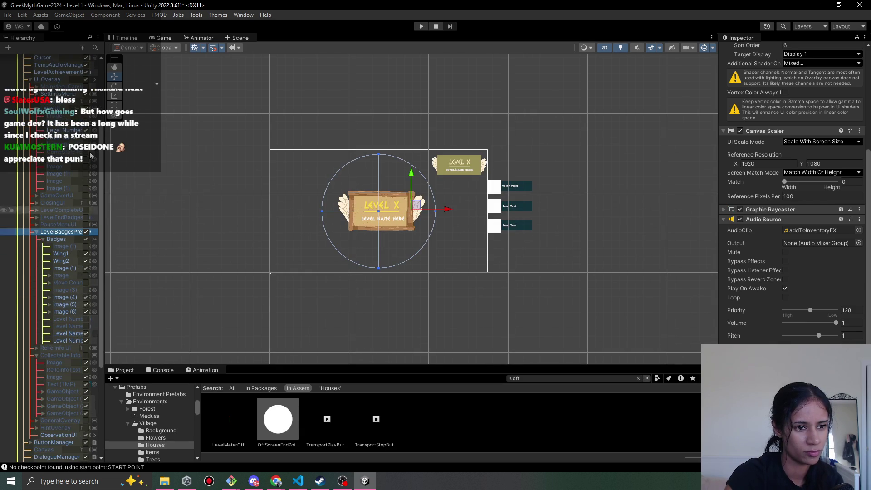
pyautogui.scroll(3, 56, 106)
pyautogui.click(54, 106)
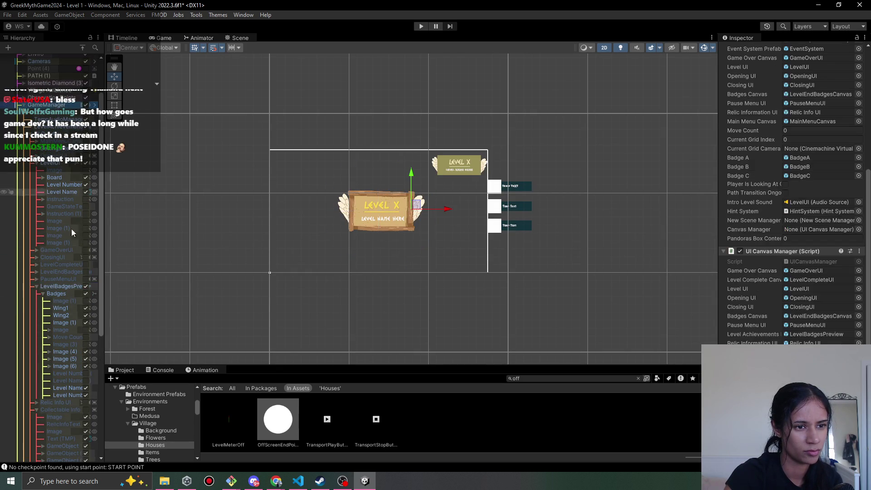
pyautogui.scroll(-4, 68, 235)
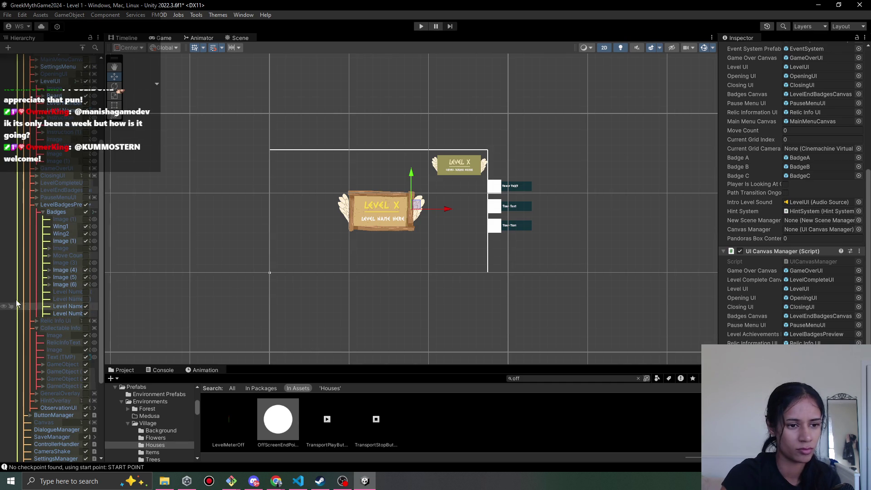
pyautogui.scroll(2, 84, 239)
pyautogui.click(86, 231)
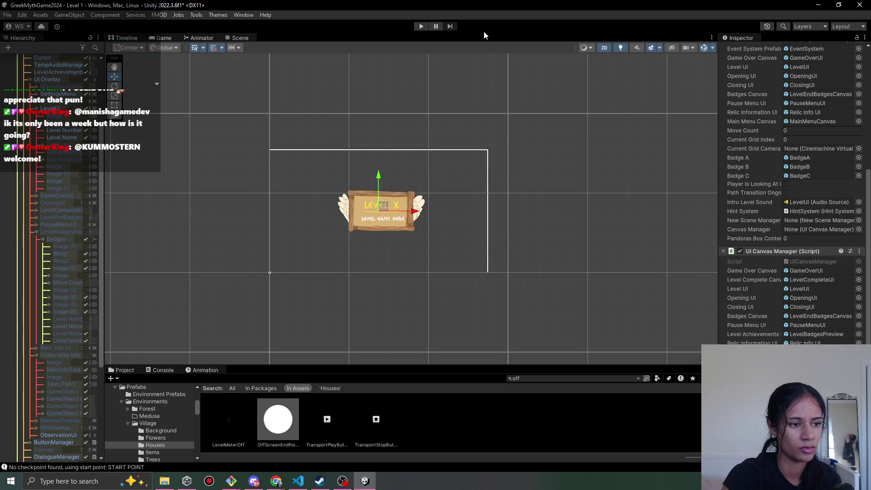
# Uncheck LevelUI's active checkbox so the Level X sign disappears, then start Play mode.
pyautogui.scroll(5, 50, 240)
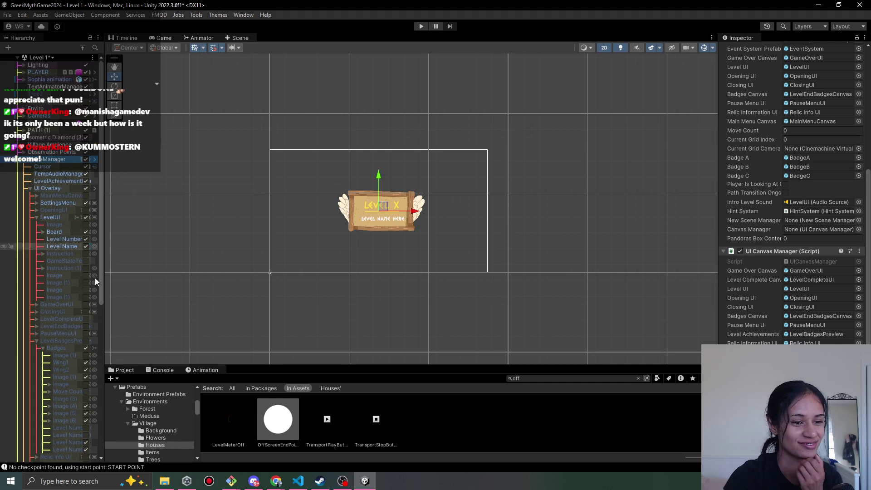
pyautogui.click(86, 217)
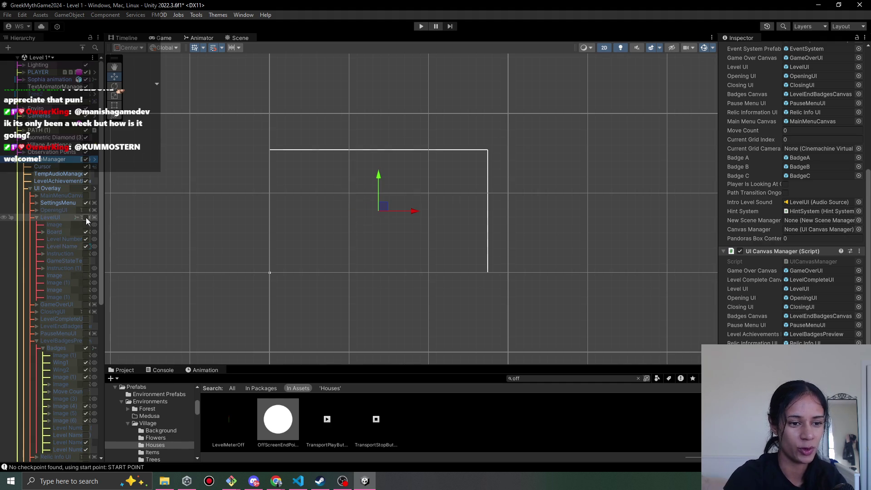
pyautogui.click(59, 217)
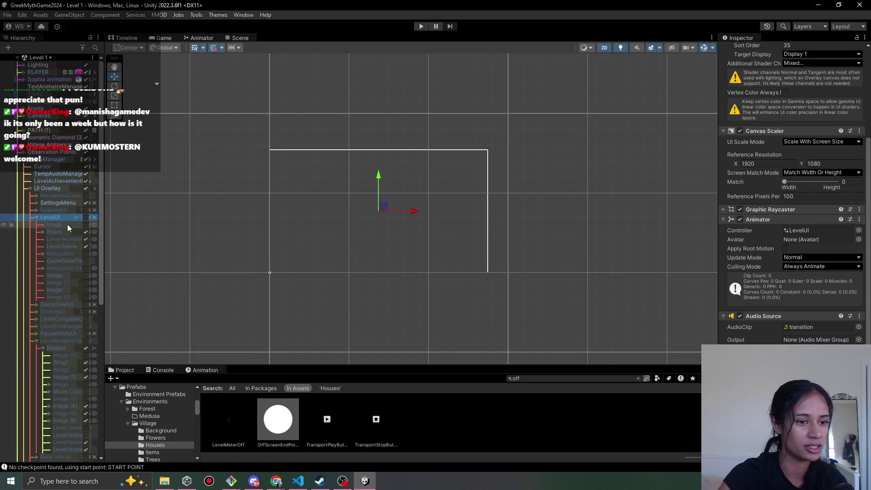
pyautogui.click(424, 29)
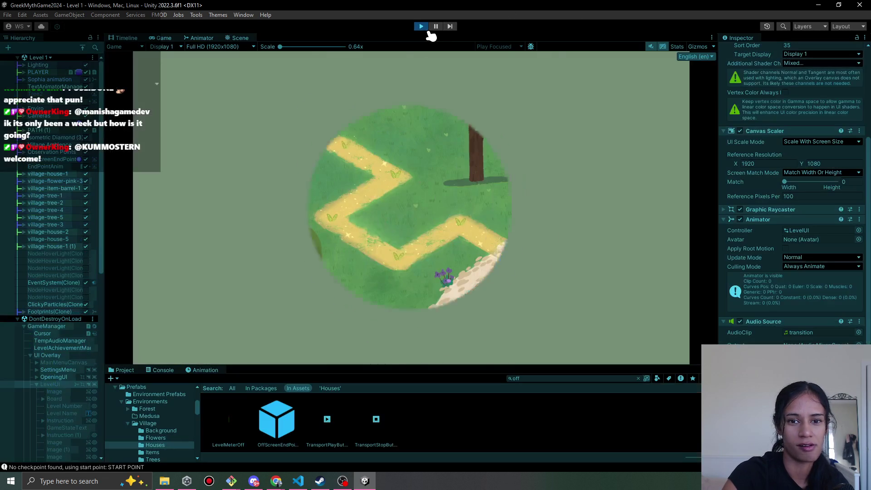
# Walk the girl along the zigzag, laundry line and manhole paths through Levels 1–3, then stop playing.
pyautogui.click(395, 175)
pyautogui.click(337, 217)
pyautogui.click(394, 259)
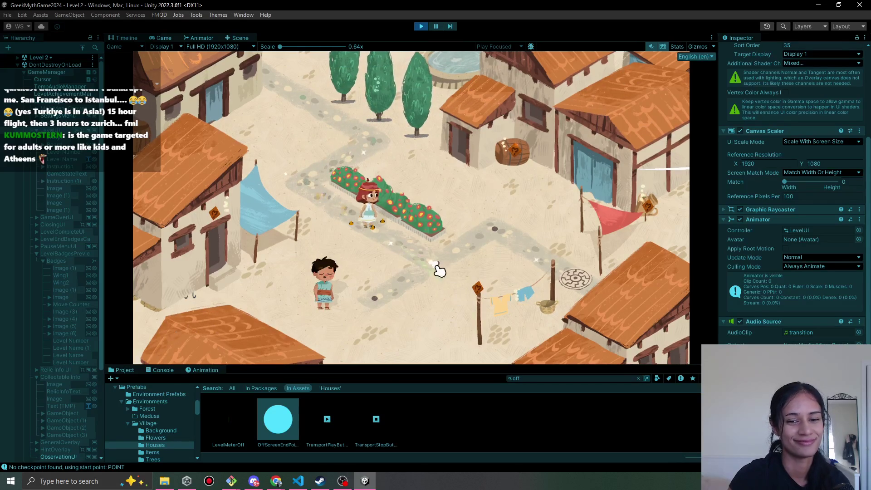
pyautogui.click(510, 295)
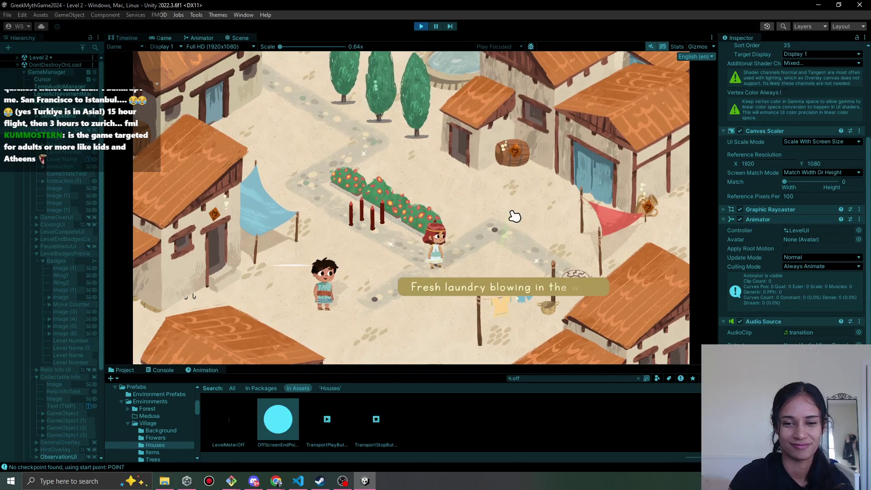
pyautogui.click(574, 274)
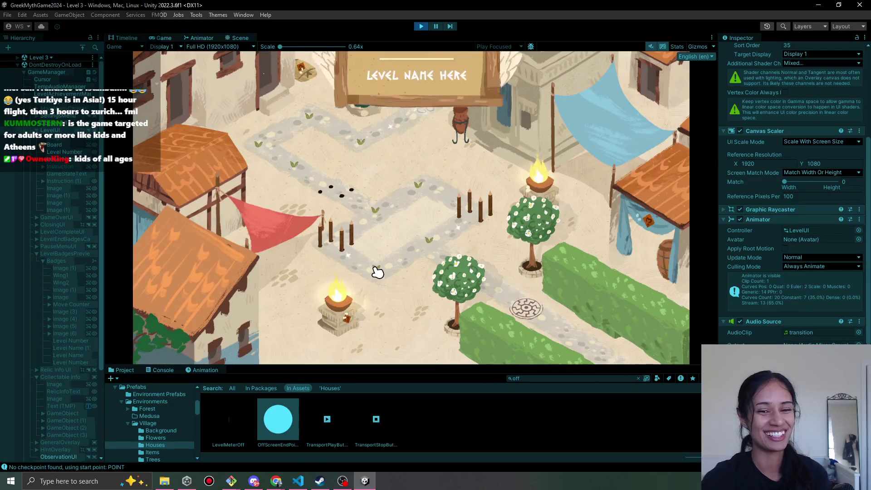
pyautogui.click(421, 26)
pyautogui.moveTo(104, 217); pyautogui.dragTo(129, 217)
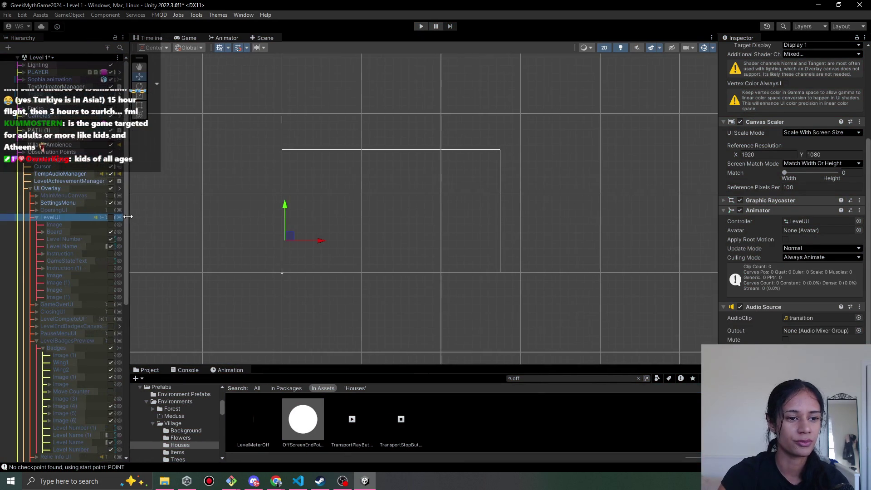
# Select GameManager and LevelUI, undo once, clear the 'off' Project search, and replay Level 1.
pyautogui.scroll(-4, 100, 103)
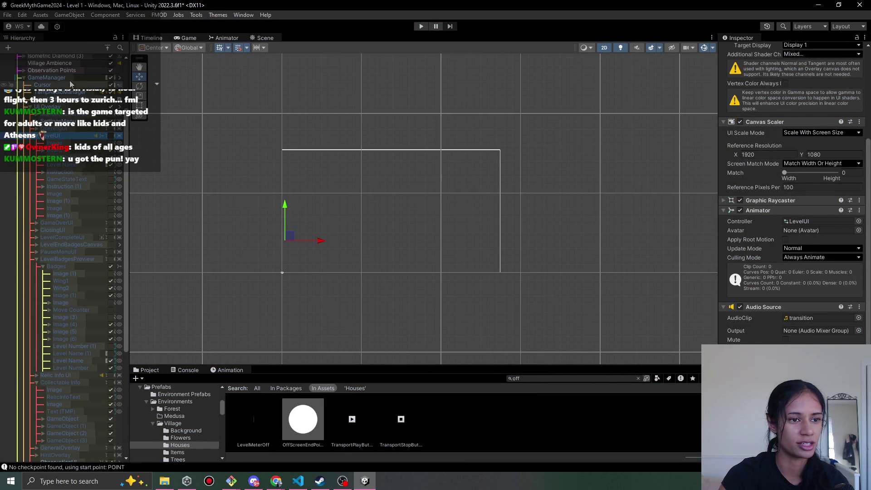
pyautogui.click(63, 77)
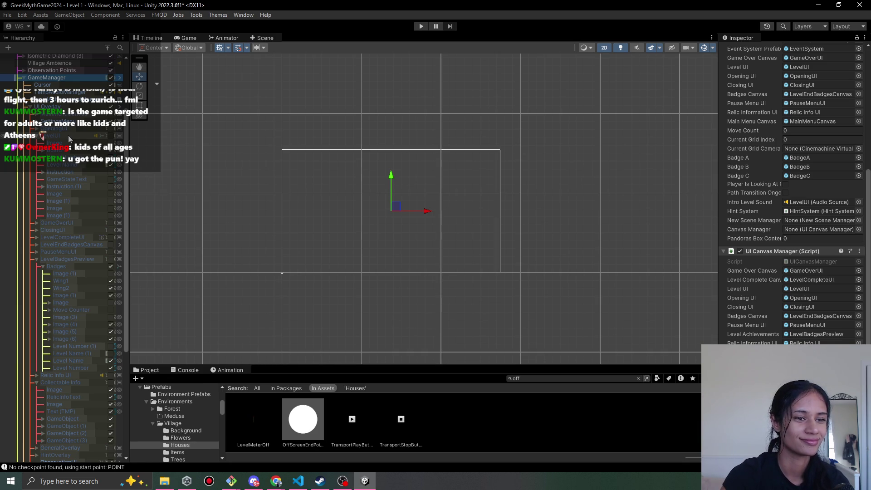
pyautogui.click(70, 139)
pyautogui.hotkey('ctrl', 'z')
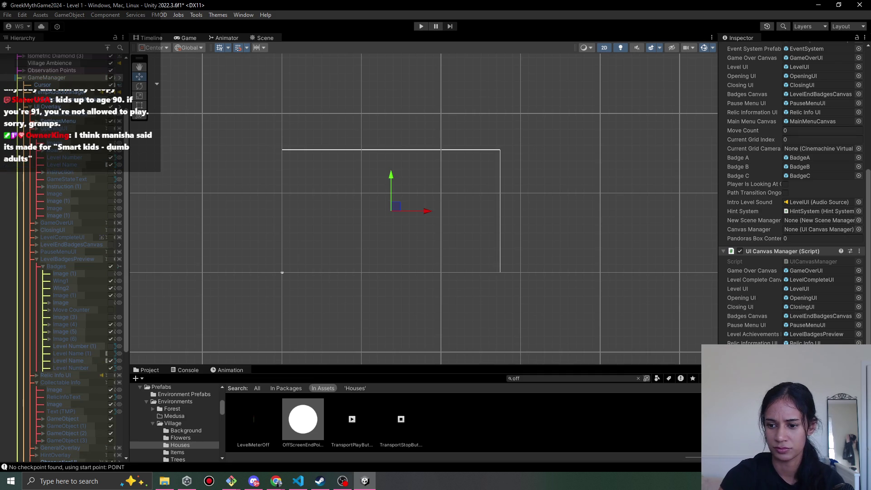
pyautogui.click(638, 378)
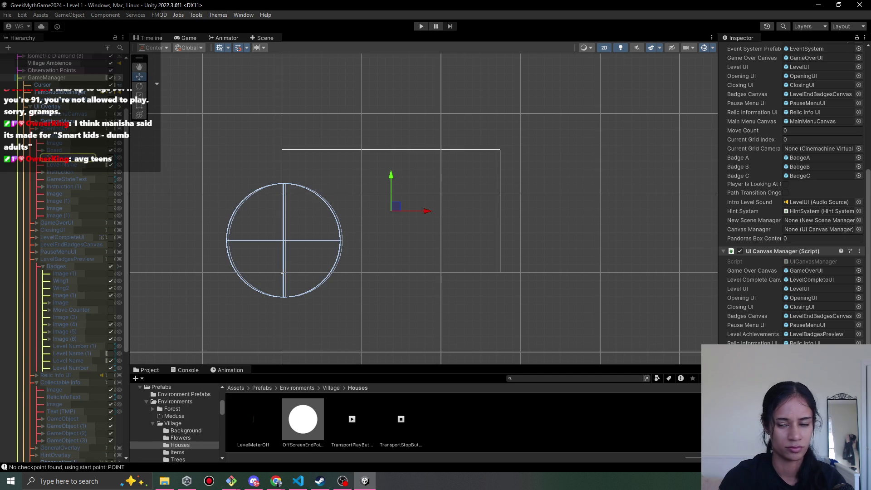
pyautogui.click(424, 27)
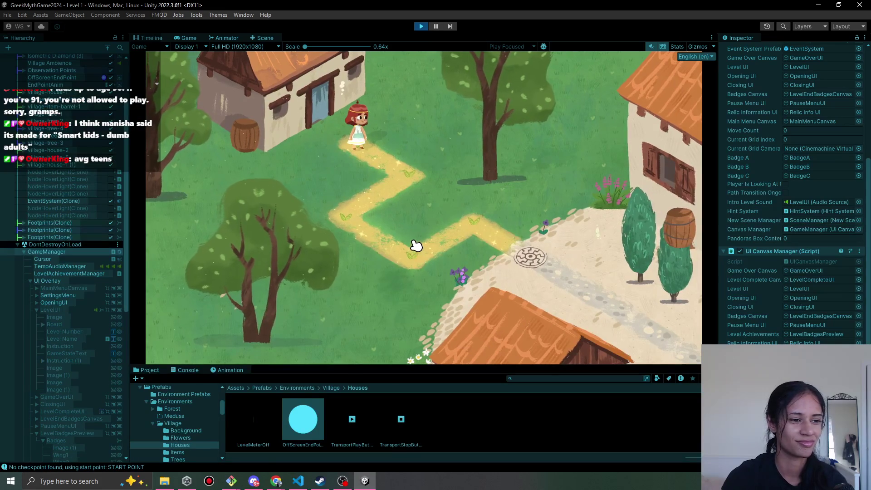
# Move the girl node by node down the path to the maze-symbol node, finishing Level 1.
pyautogui.click(406, 181)
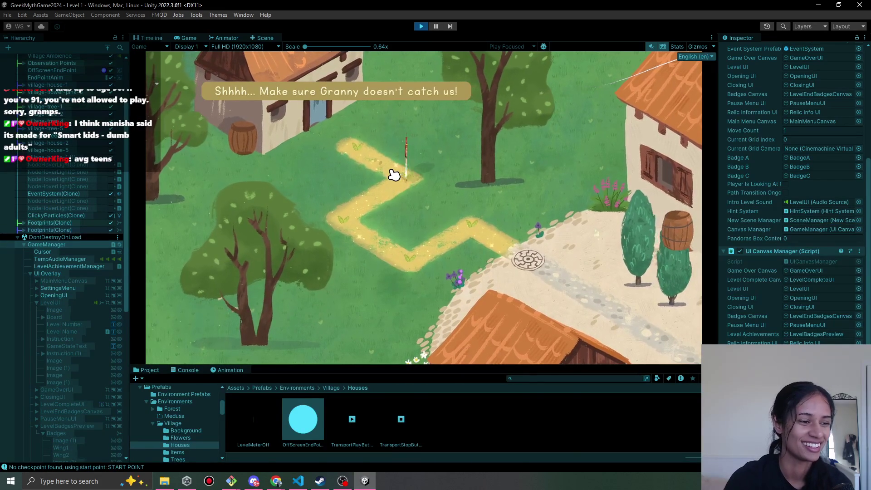
pyautogui.click(337, 215)
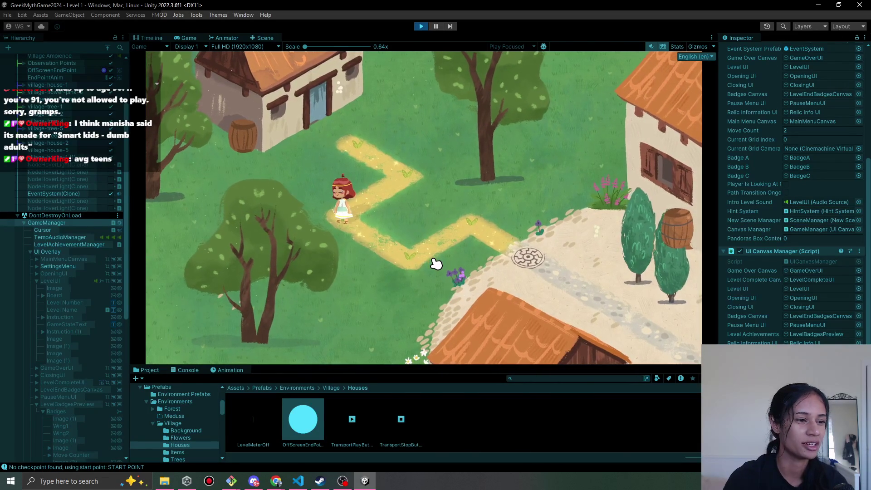
pyautogui.click(472, 227)
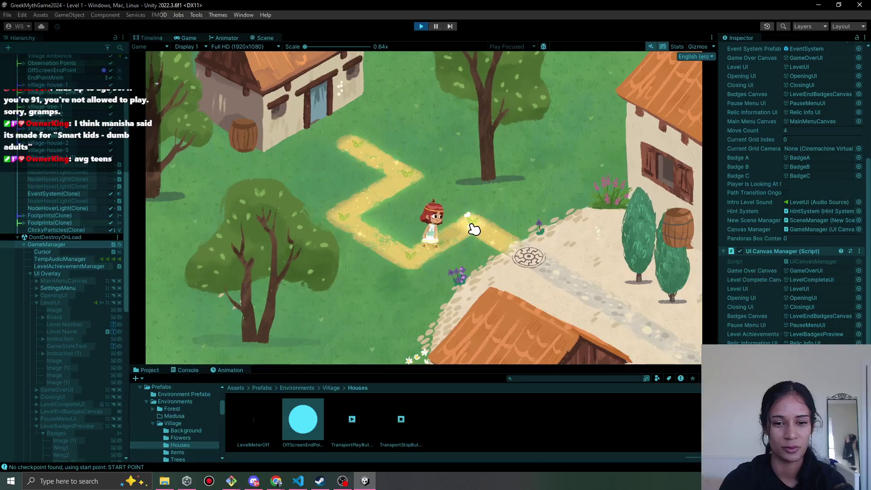
pyautogui.click(524, 261)
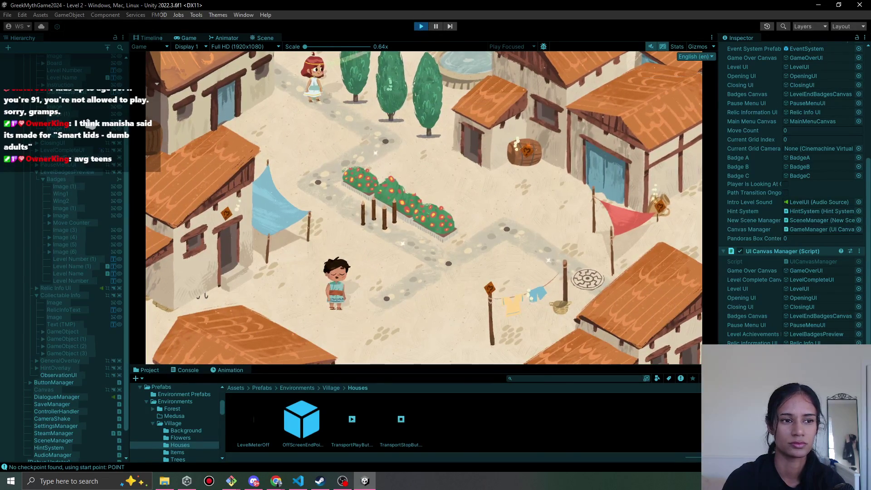
# Enable LevelUI to show the PATH 2 banner, pause, select its Level Name text, then stop playing.
pyautogui.scroll(5, 84, 136)
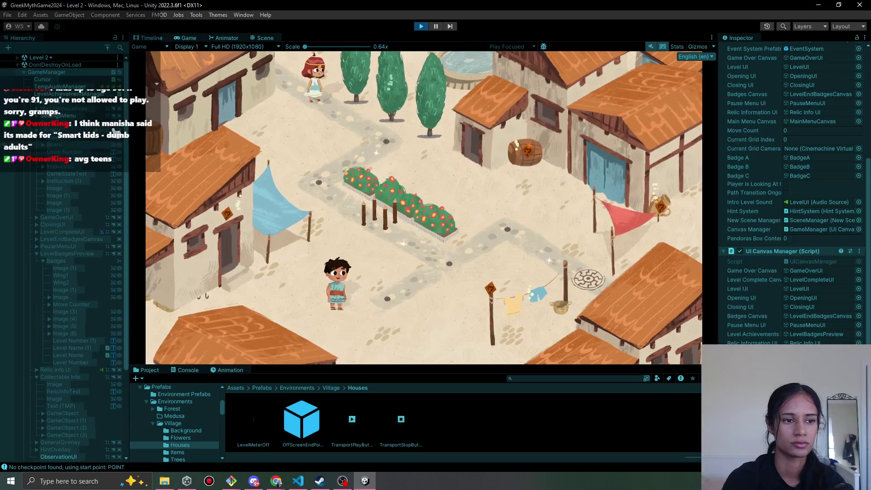
pyautogui.click(83, 130)
pyautogui.scroll(5, 744, 68)
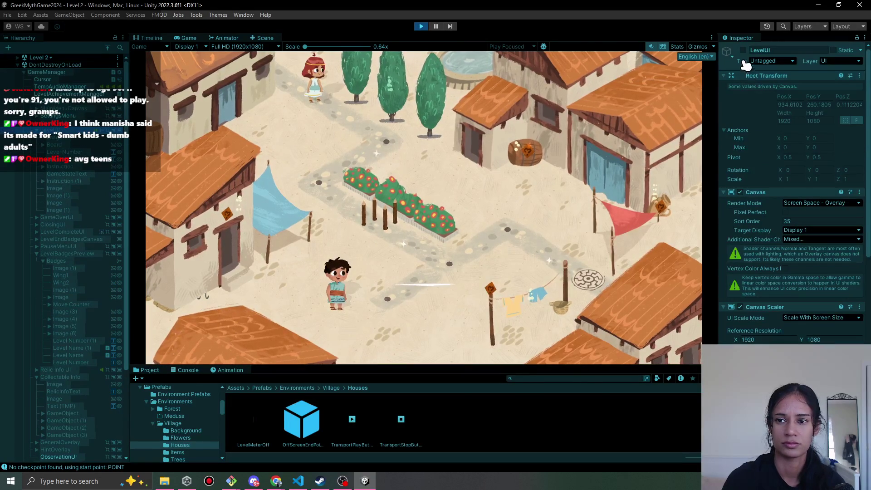
pyautogui.click(743, 50)
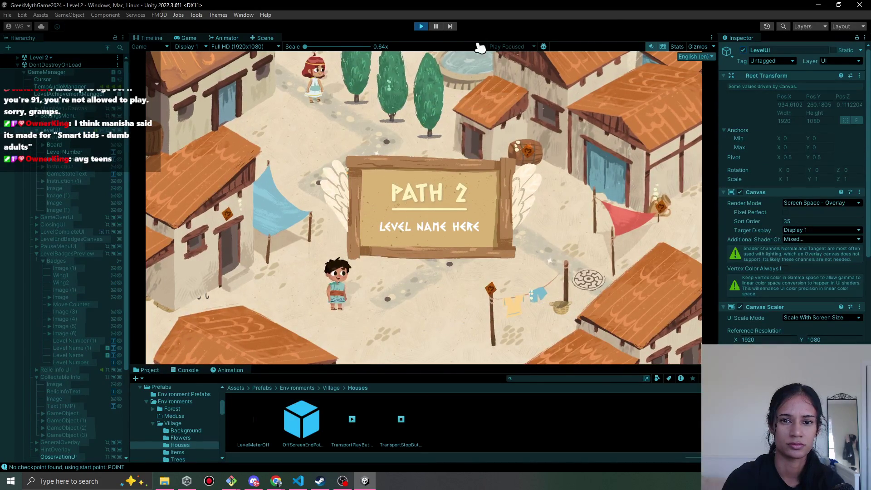
pyautogui.click(435, 26)
pyautogui.scroll(3, 406, 218)
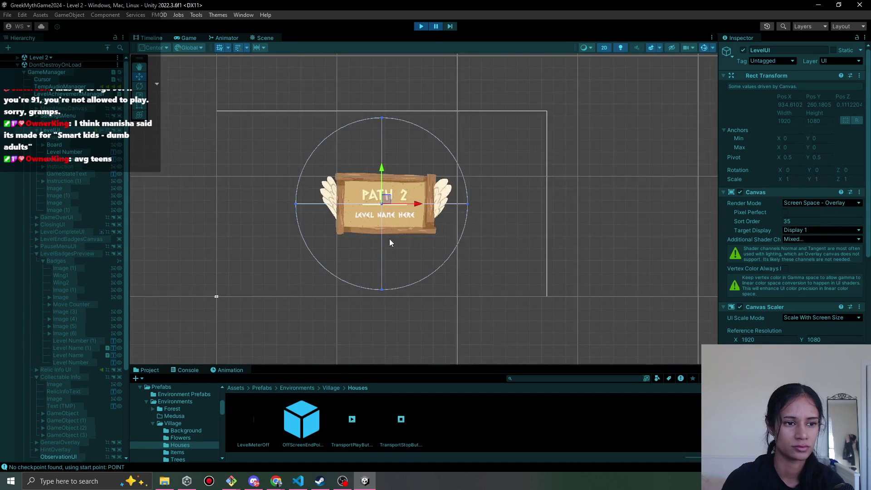
pyautogui.click(88, 160)
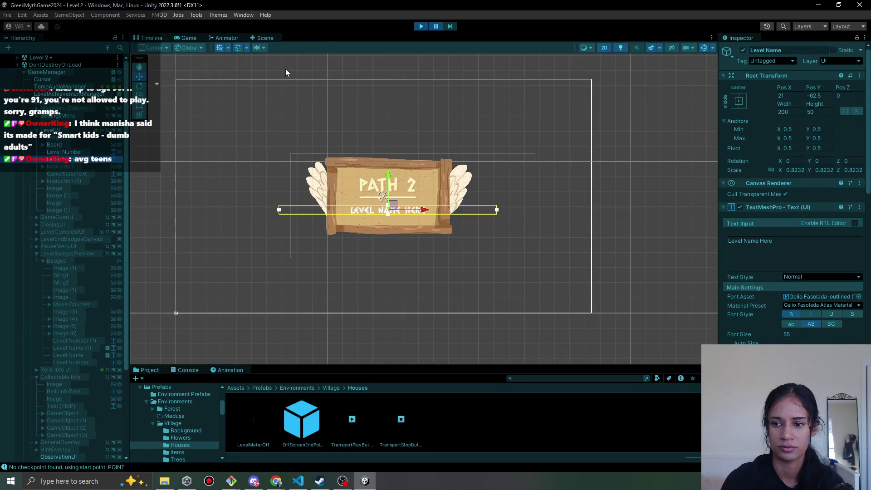
pyautogui.click(422, 26)
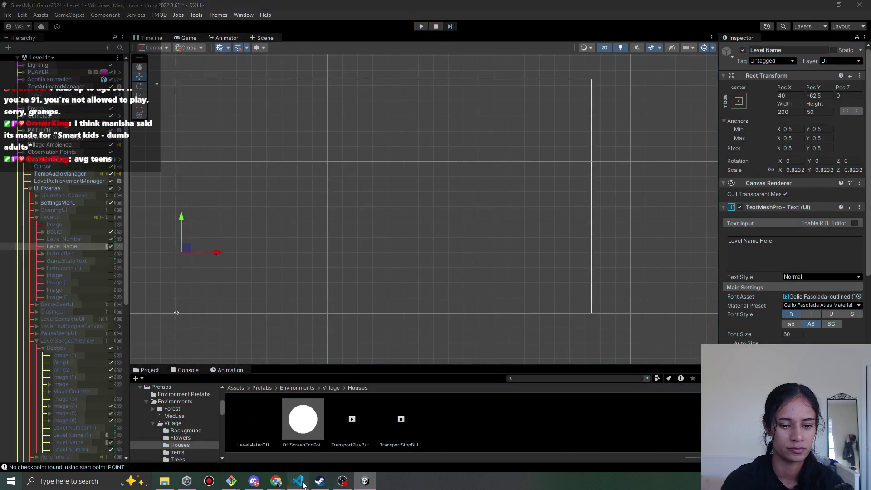
# In VS Code, jump from the levelName.text line in ShowLevelUI to GetLevelNameFromSceneManager's definition.
pyautogui.hotkey('alt', 'Tab')
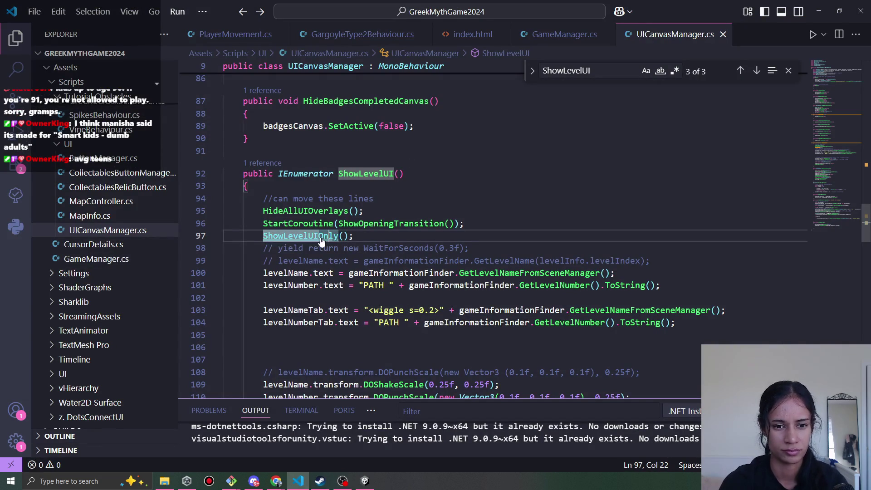
pyautogui.click(313, 272)
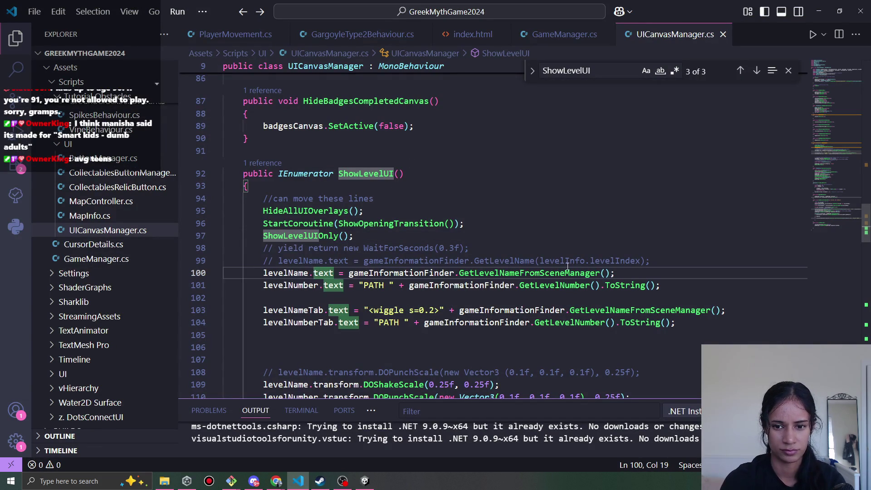
pyautogui.click(554, 273)
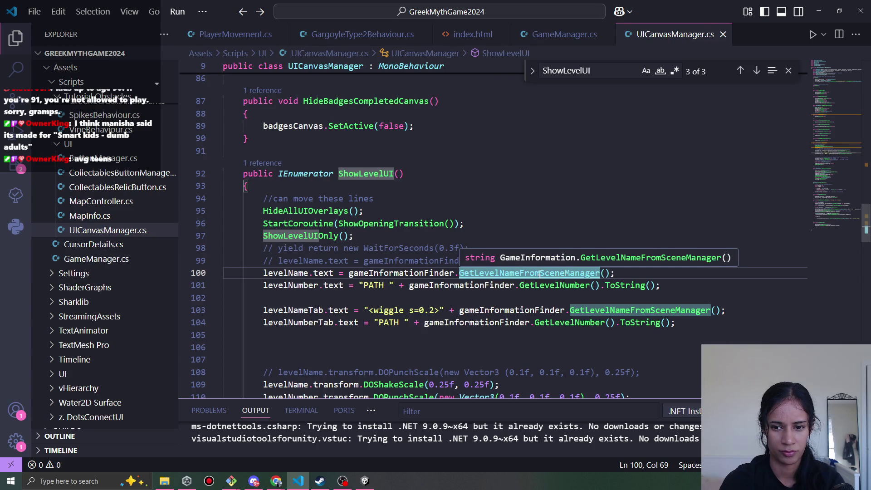
pyautogui.keyDown('ctrl'); pyautogui.click(539, 274); pyautogui.keyUp('ctrl')
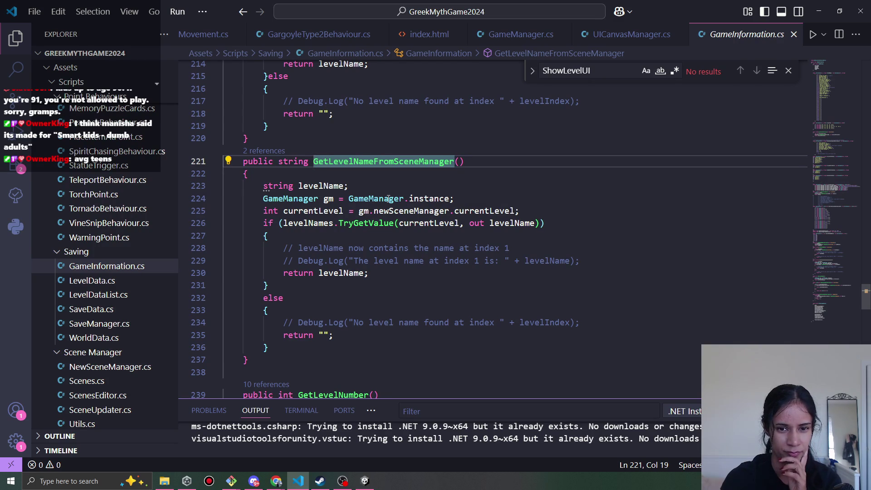
pyautogui.scroll(-1, 354, 206)
pyautogui.scroll(1, 365, 213)
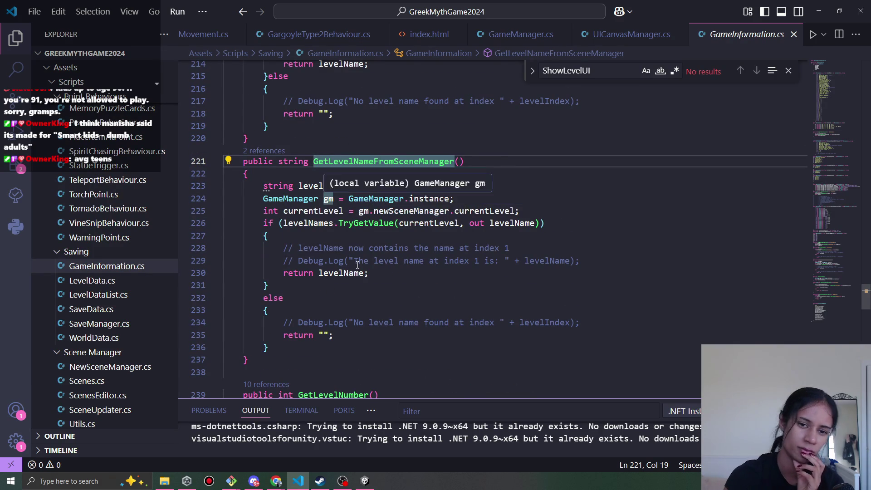
pyautogui.click(439, 223)
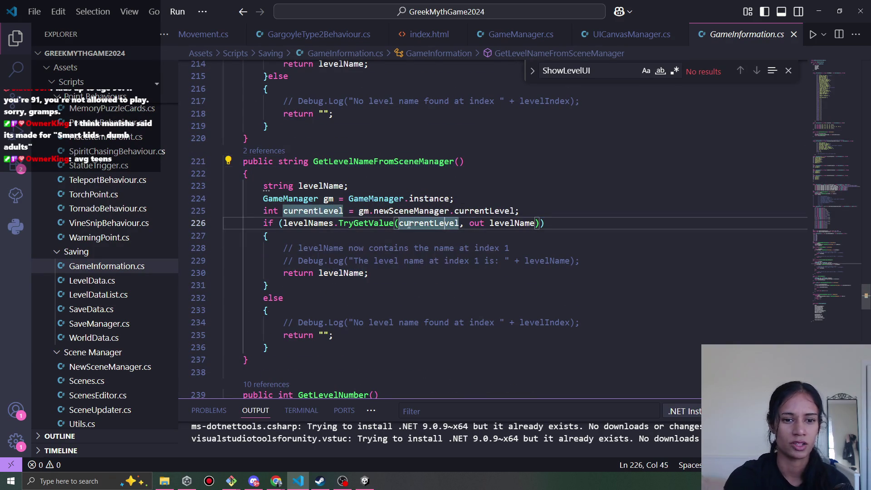
pyautogui.keyDown('ctrl'); pyautogui.click(322, 222); pyautogui.keyUp('ctrl')
pyautogui.scroll(-2, 361, 229)
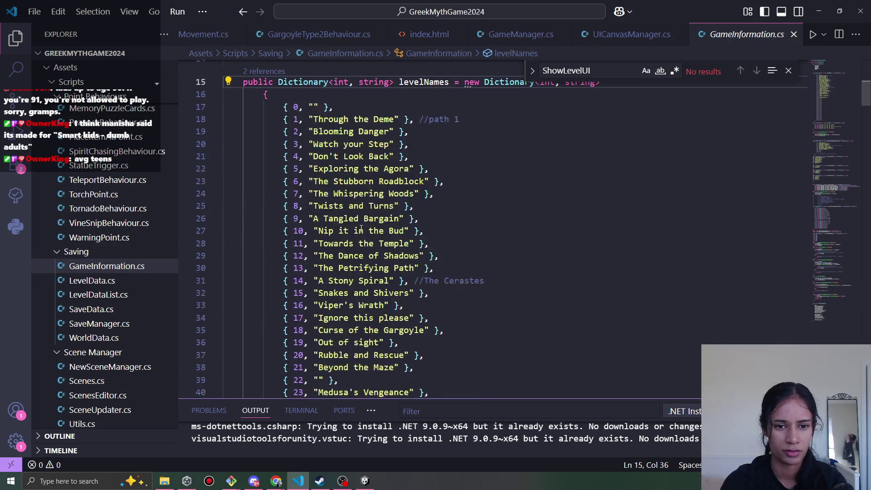
pyautogui.hotkey('alt', 'Left')
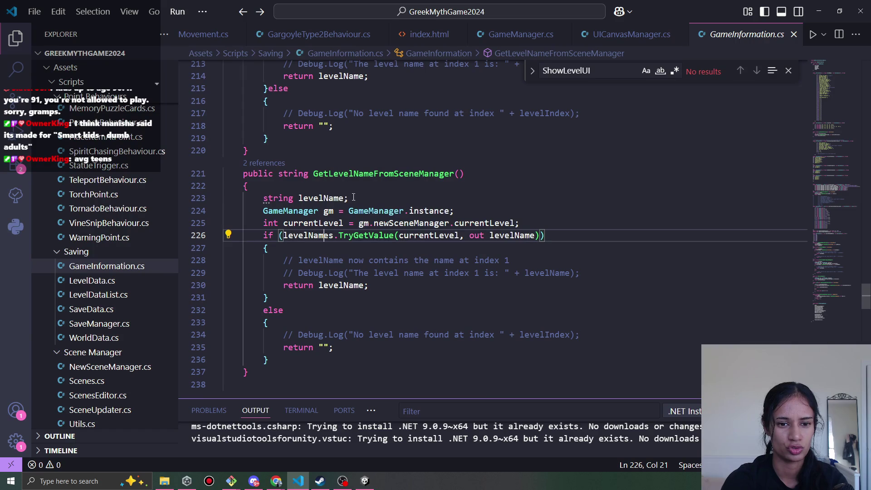
pyautogui.doubleClick(512, 236)
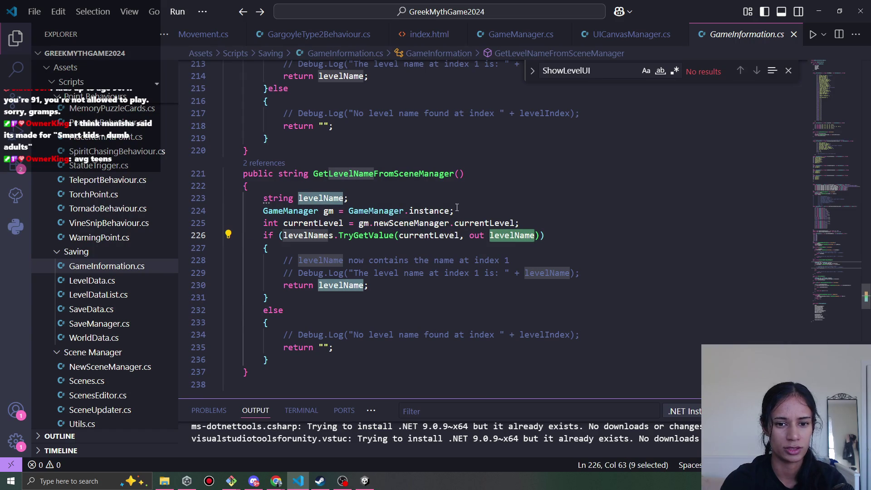
pyautogui.doubleClick(497, 224)
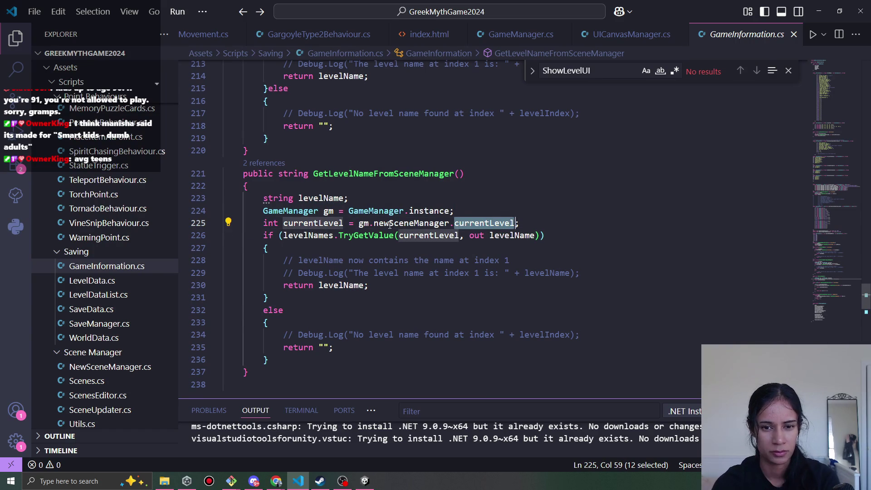
pyautogui.click(552, 232)
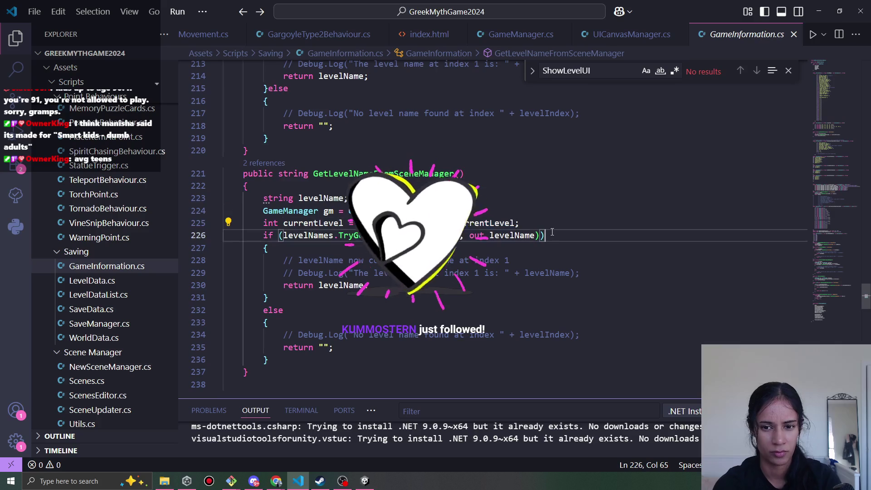
pyautogui.click(539, 224)
pyautogui.press('Return')
# Add a Debug.log line printing "level num" + currentLevel in GetLevelNameFromSceneManager.
pyautogui.write('Debug.log("h')
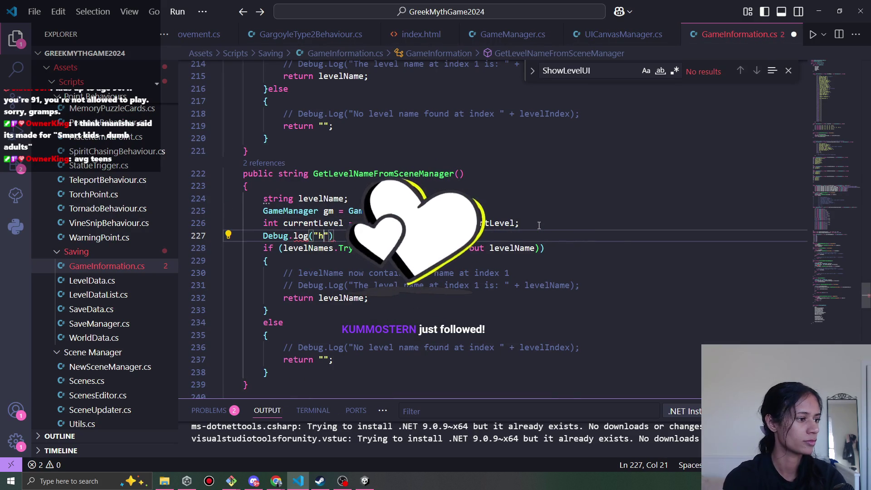
pyautogui.write('et')
pyautogui.press('BackSpace')
pyautogui.press('BackSpace')
pyautogui.press('BackSpace')
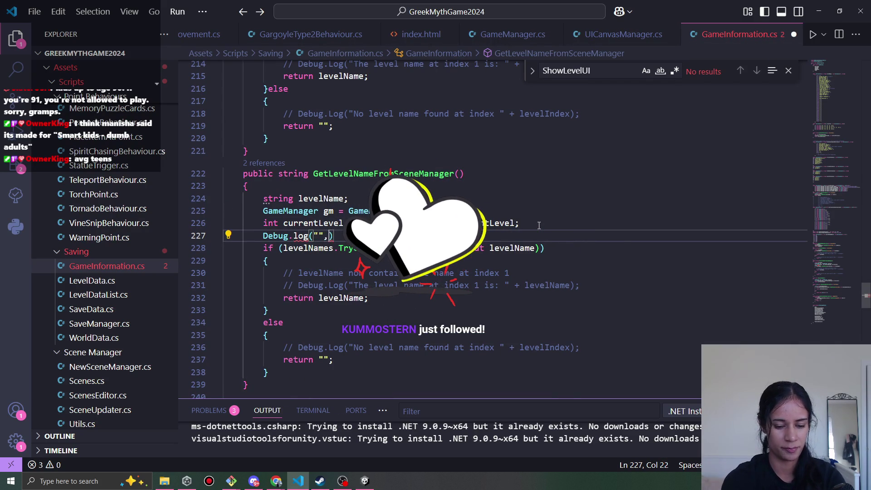
pyautogui.write(',')
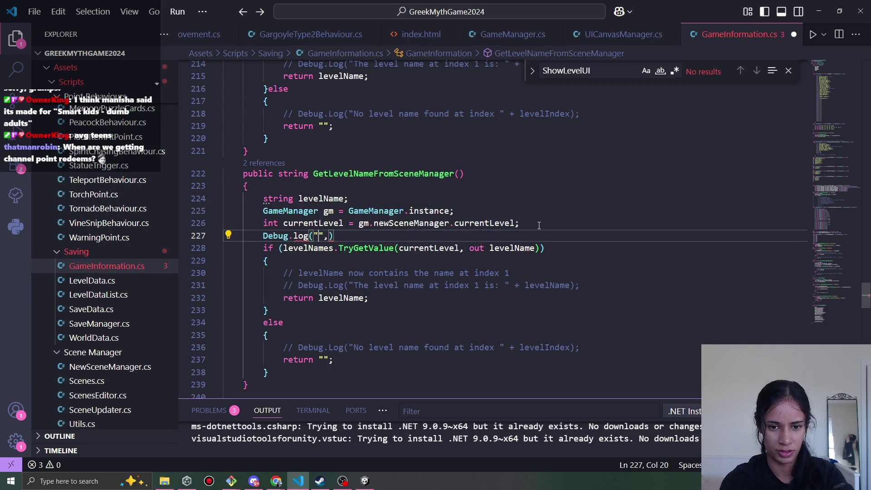
pyautogui.write('level num')
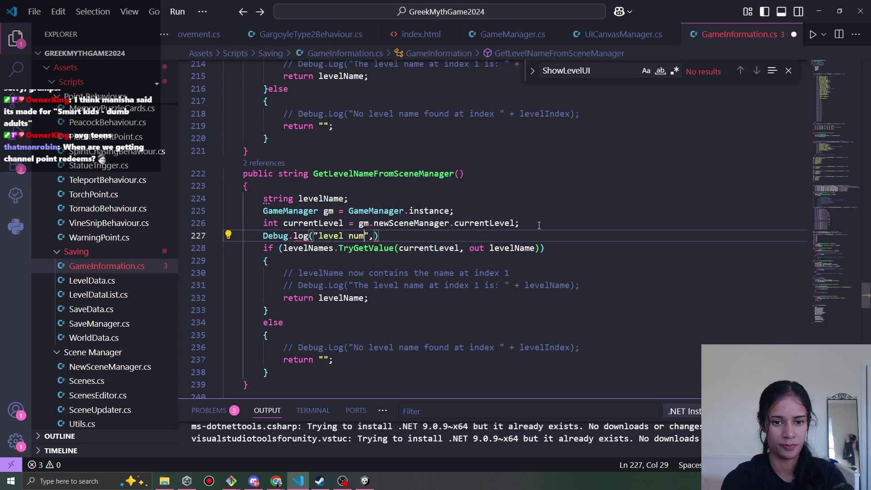
pyautogui.write('cu')
pyautogui.press('BackSpace')
pyautogui.press('BackSpace')
pyautogui.write('+ curren')
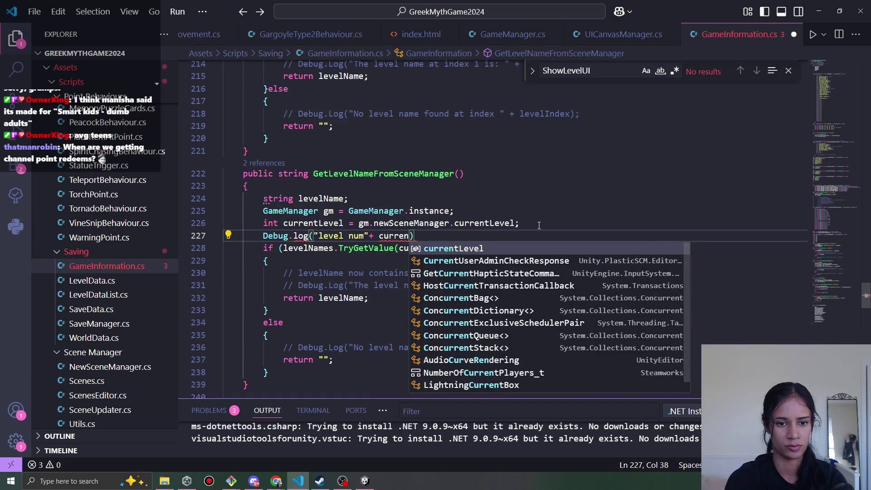
pyautogui.press('Tab')
pyautogui.write(';')
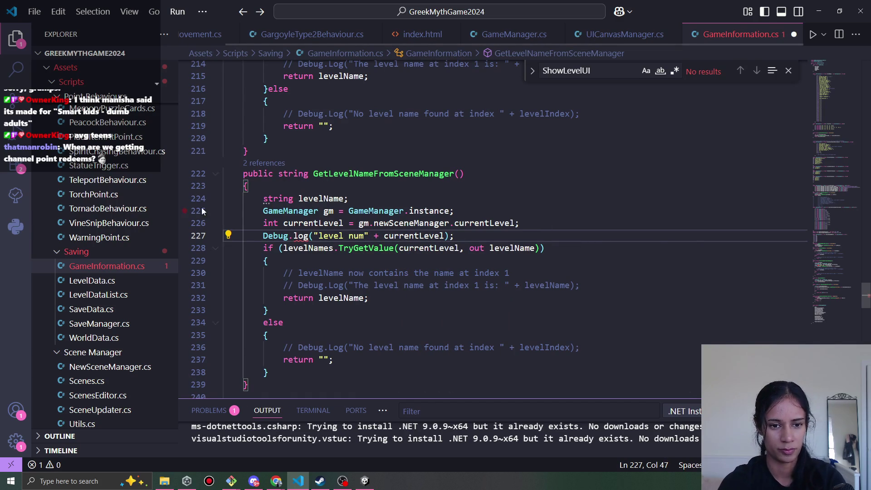
# Capitalise log to Log, then delete Log and browse Debug's IntelliSense member list.
pyautogui.click(298, 235)
pyautogui.press('BackSpace')
pyautogui.write('L')
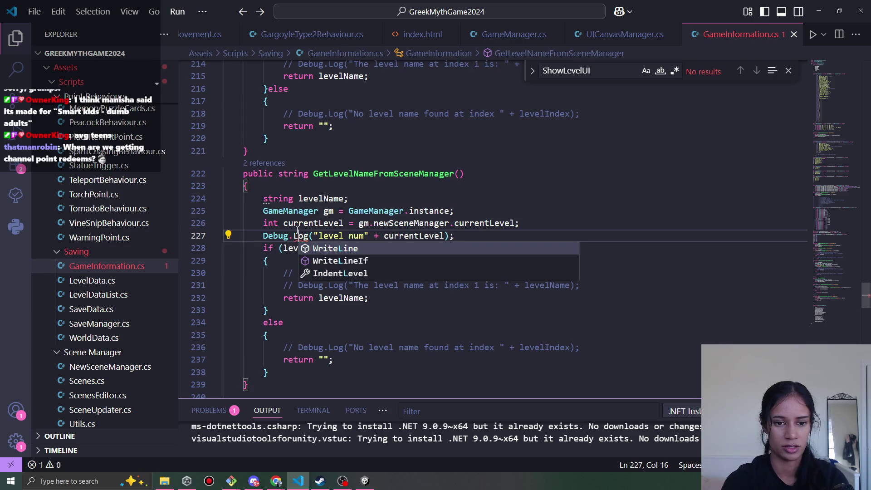
pyautogui.click(353, 222)
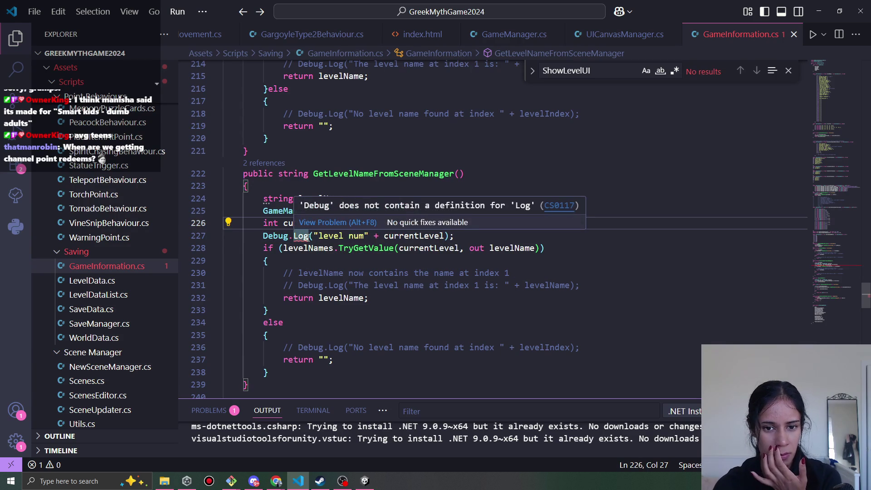
pyautogui.click(301, 236)
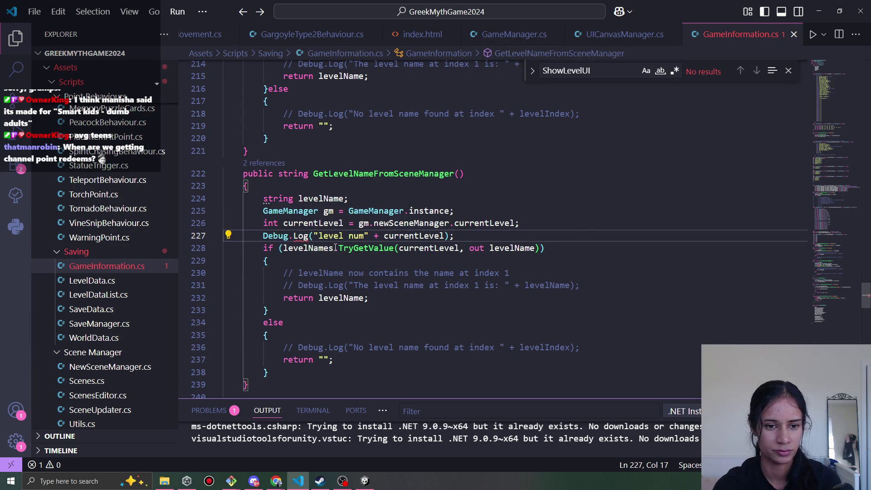
pyautogui.doubleClick(300, 236)
pyautogui.moveTo(303, 235)
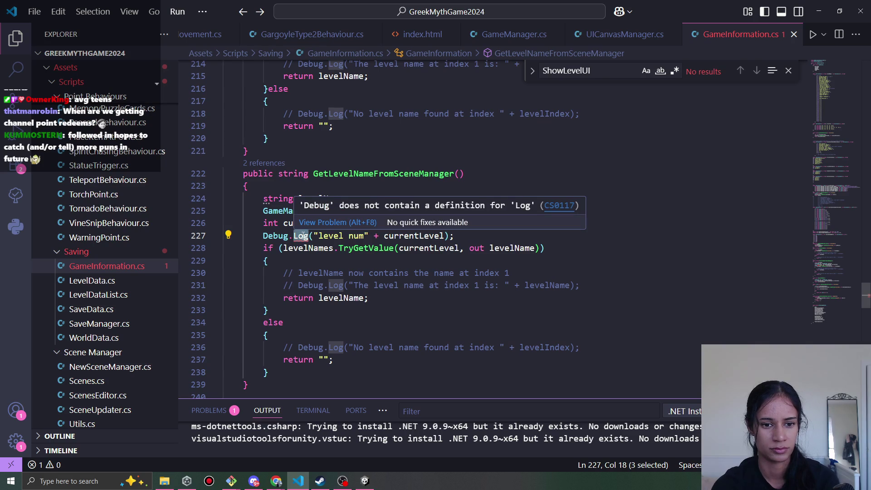
pyautogui.press('BackSpace')
pyautogui.hotkey('ctrl', 'space')
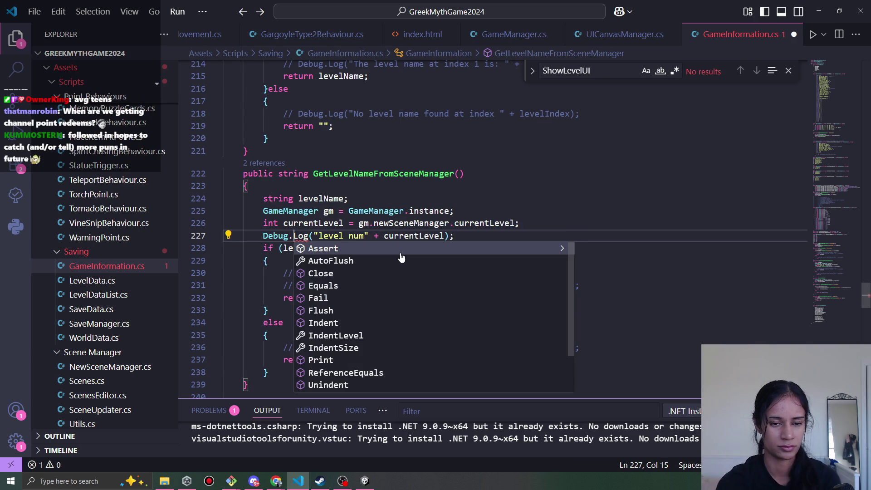
pyautogui.press('Escape')
pyautogui.press('Up')
pyautogui.press('Up')
pyautogui.press('Up')
# Remove Log from line 227's Debug call again, then view UICanvasManager.cs.
pyautogui.scroll(5, 385, 256)
pyautogui.scroll(8, 367, 256)
pyautogui.scroll(-15, 383, 290)
pyautogui.click(349, 144)
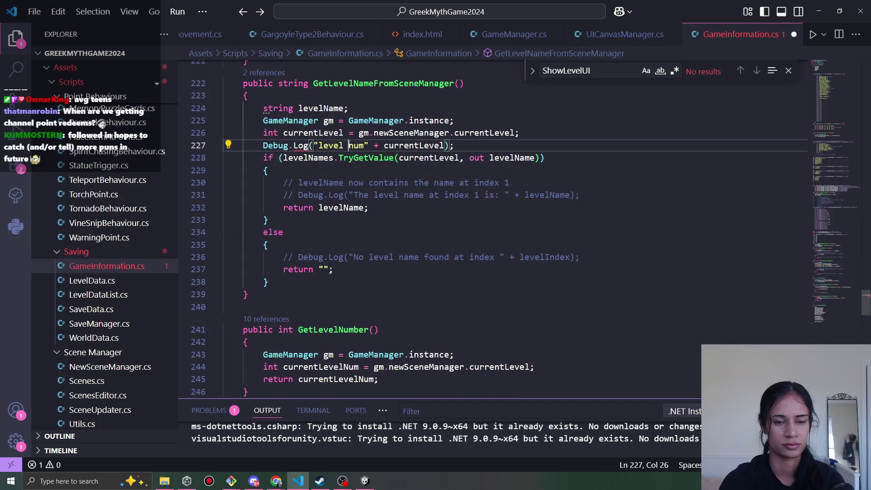
pyautogui.scroll(1, 347, 150)
pyautogui.click(300, 191)
pyautogui.doubleClick(300, 190)
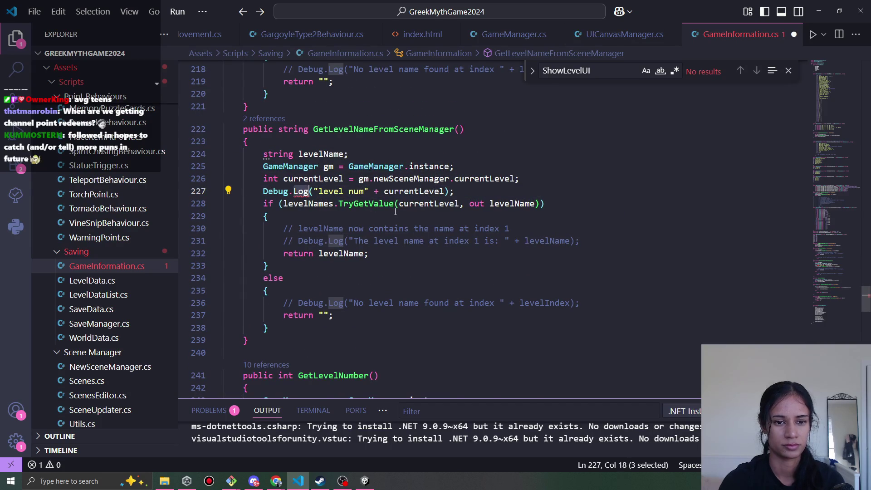
pyautogui.press('BackSpace')
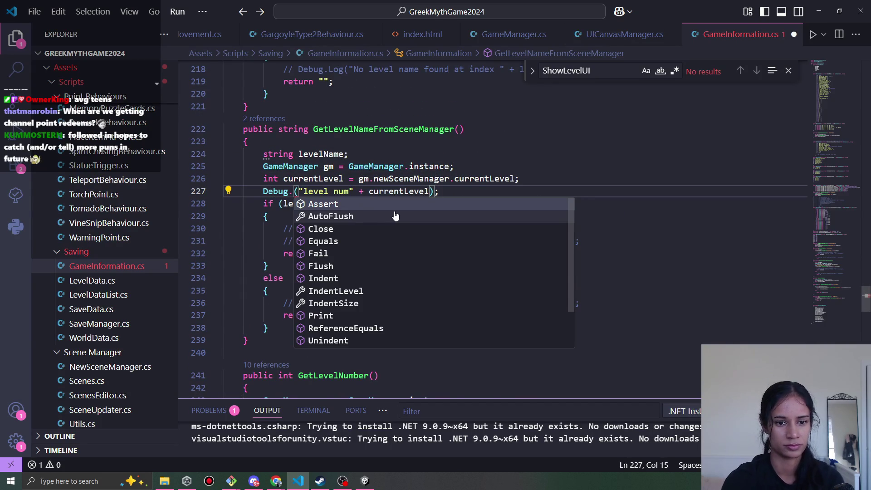
pyautogui.scroll(-2, 399, 229)
pyautogui.scroll(2, 405, 263)
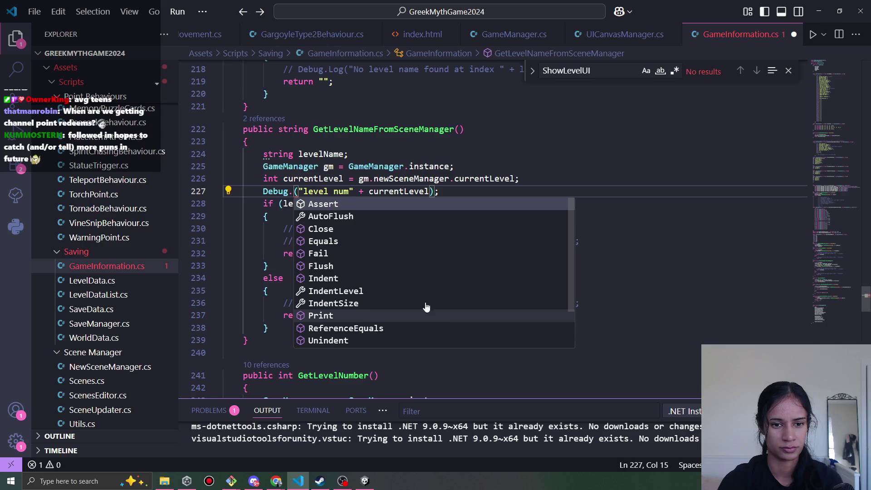
pyautogui.click(371, 157)
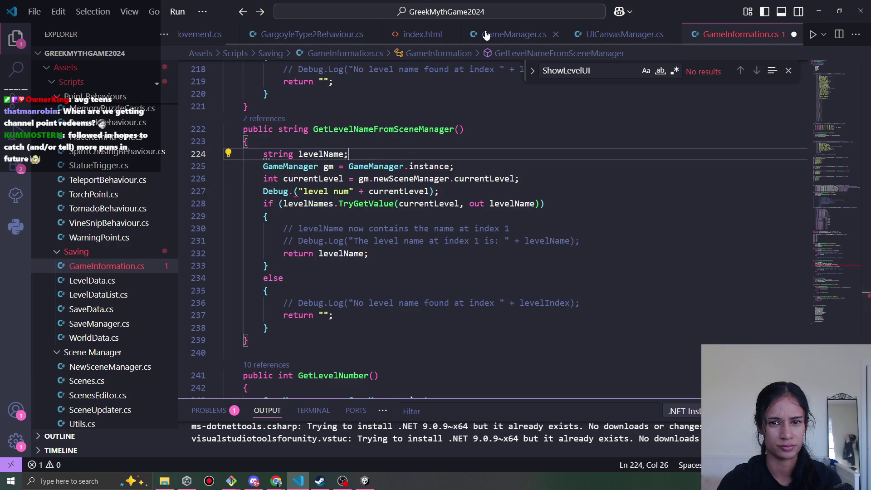
pyautogui.click(585, 33)
# Back in GameInformation.cs, retype Log after Debug. on line 227 and save.
pyautogui.scroll(-8, 393, 346)
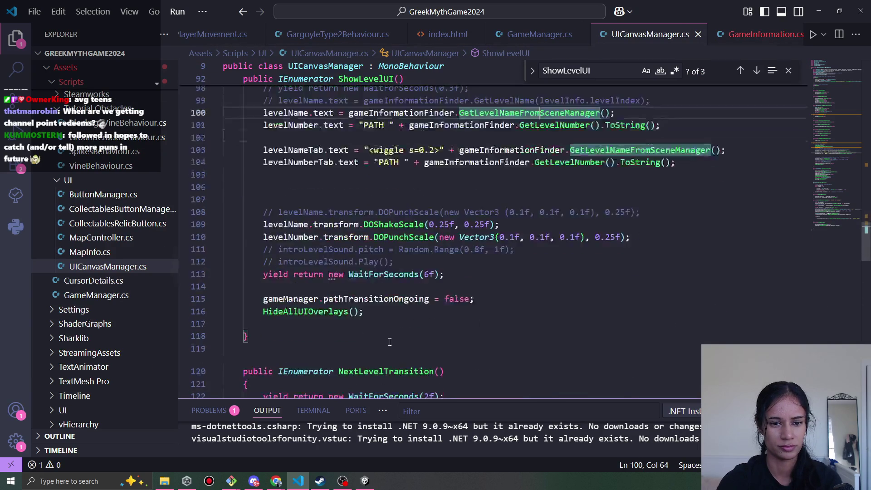
pyautogui.scroll(-10, 393, 345)
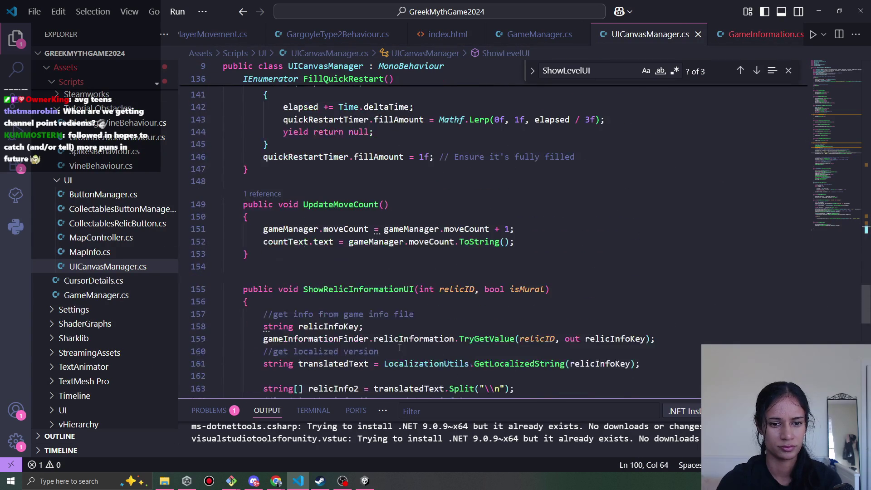
pyautogui.scroll(-5, 400, 347)
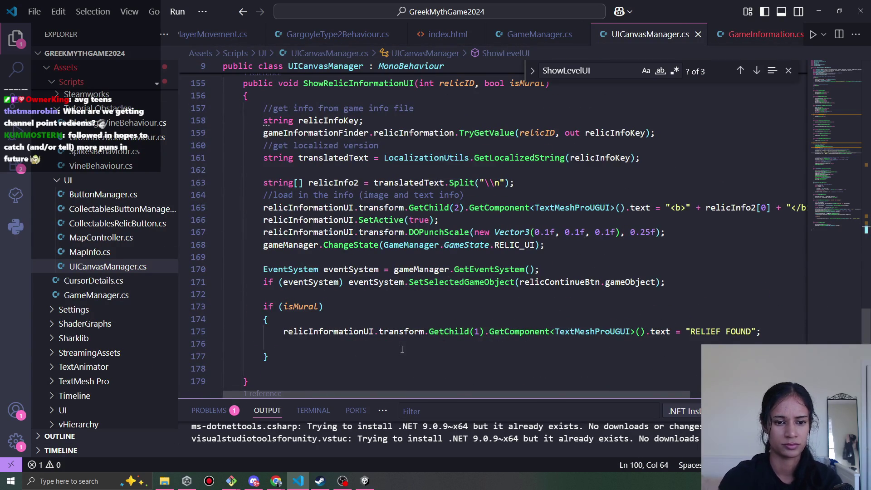
pyautogui.scroll(15, 401, 349)
pyautogui.click(762, 34)
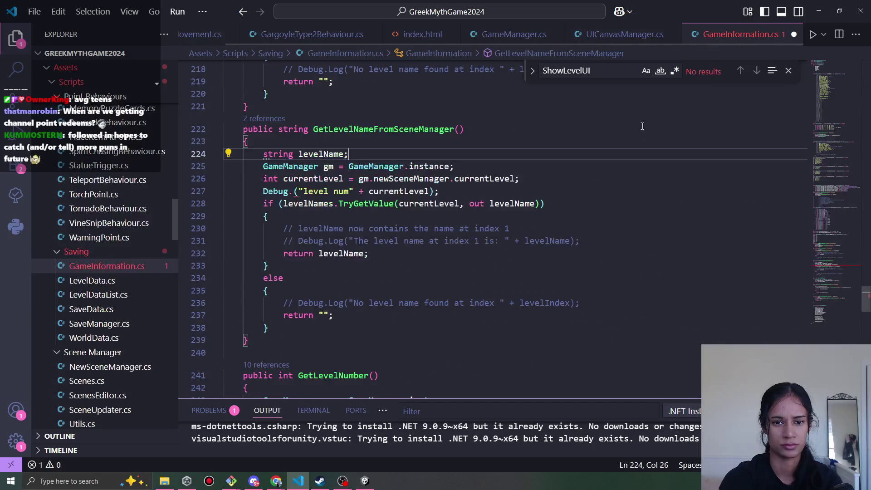
pyautogui.scroll(2, 375, 236)
pyautogui.click(308, 271)
pyautogui.click(293, 260)
pyautogui.write('LK')
pyautogui.press('BackSpace')
pyautogui.write('og')
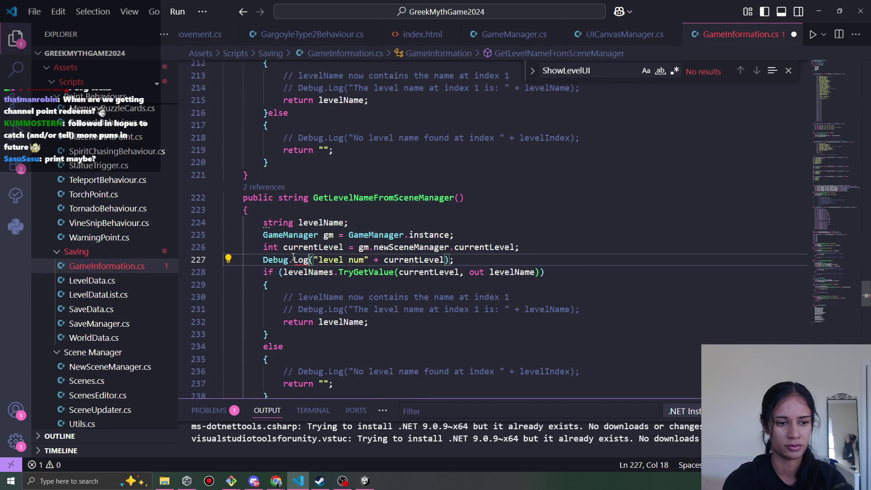
pyautogui.hotkey('ctrl', 's')
# After reading the CS0117 error, replace Log with Print on line 227 and save.
pyautogui.press('End')
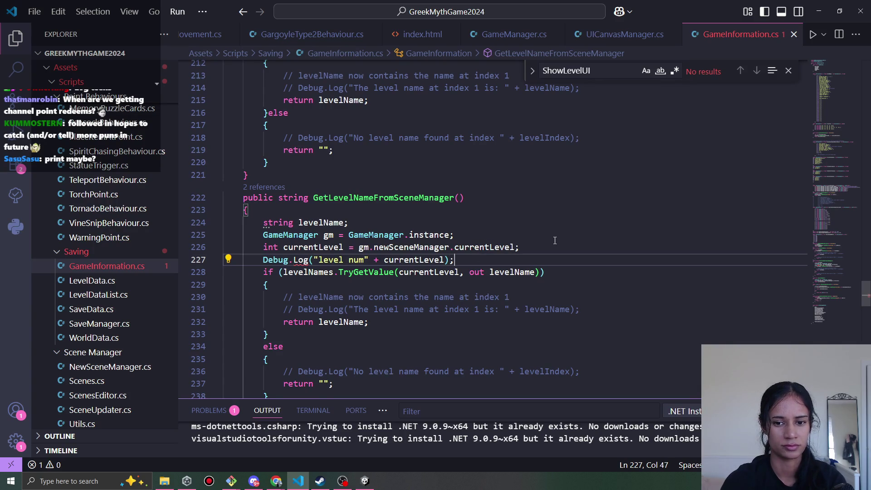
pyautogui.click(374, 260)
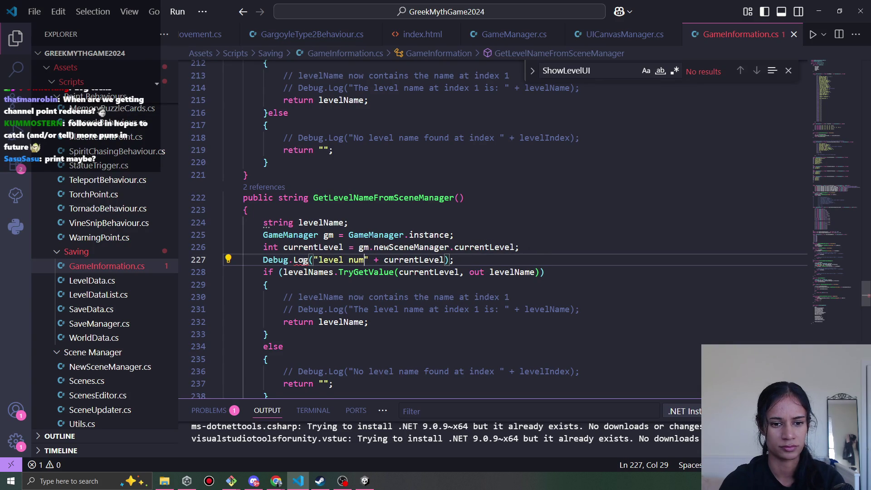
pyautogui.moveTo(303, 262)
pyautogui.click(457, 258)
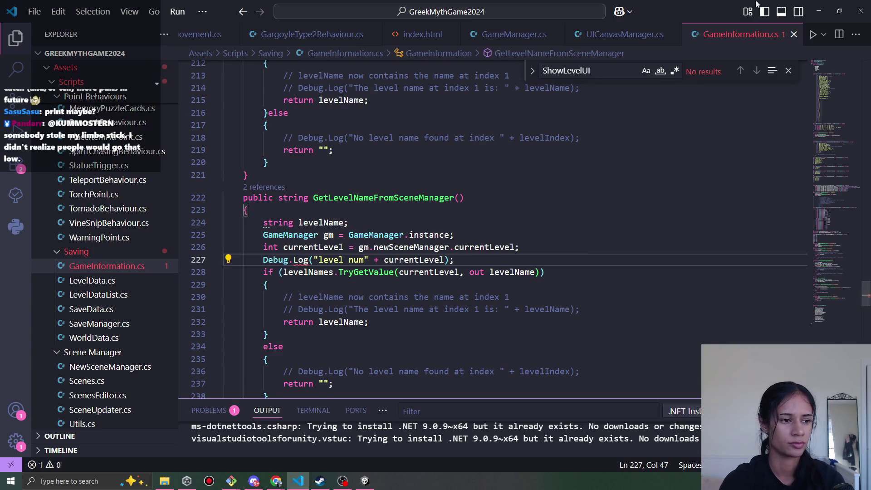
pyautogui.moveTo(291, 256)
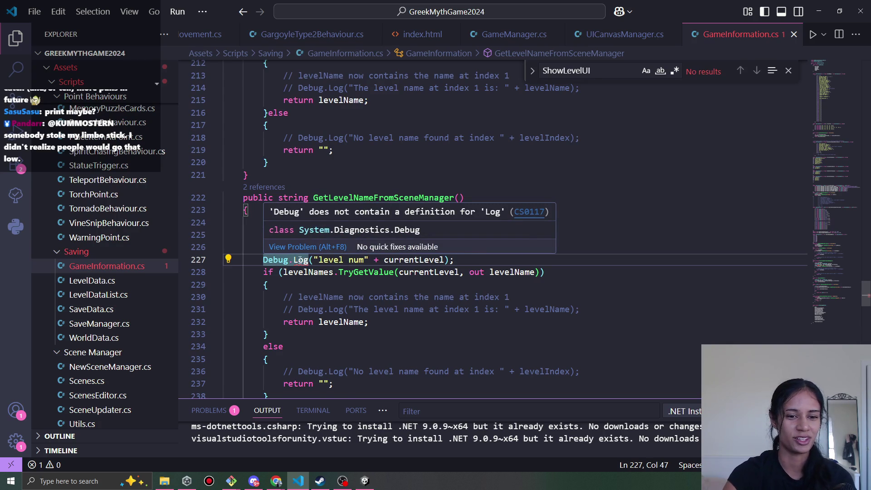
pyautogui.doubleClick(301, 259)
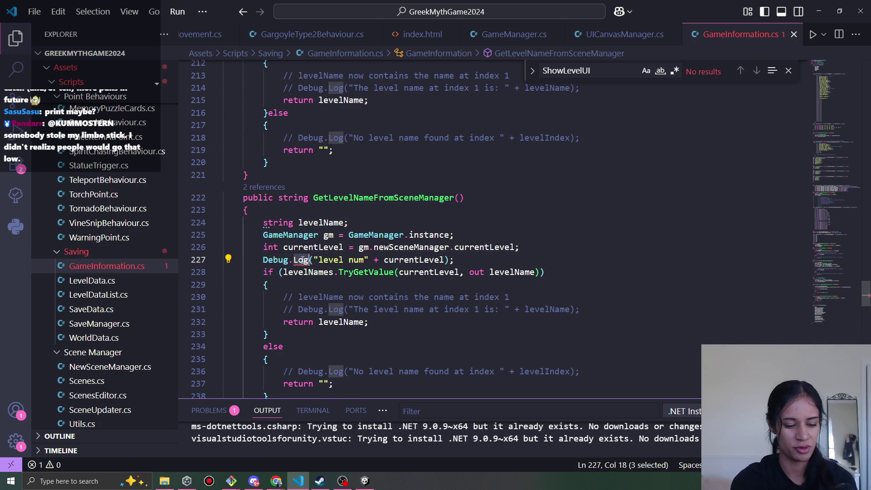
pyautogui.write('Print')
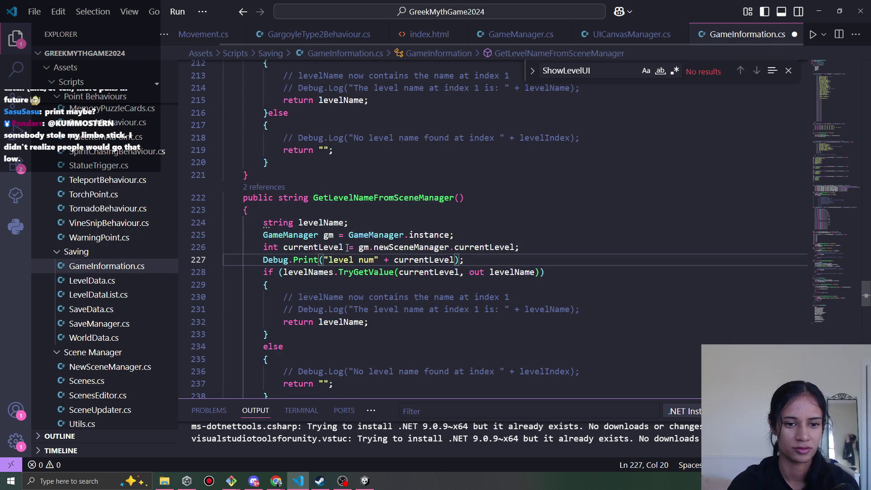
pyautogui.moveTo(312, 256)
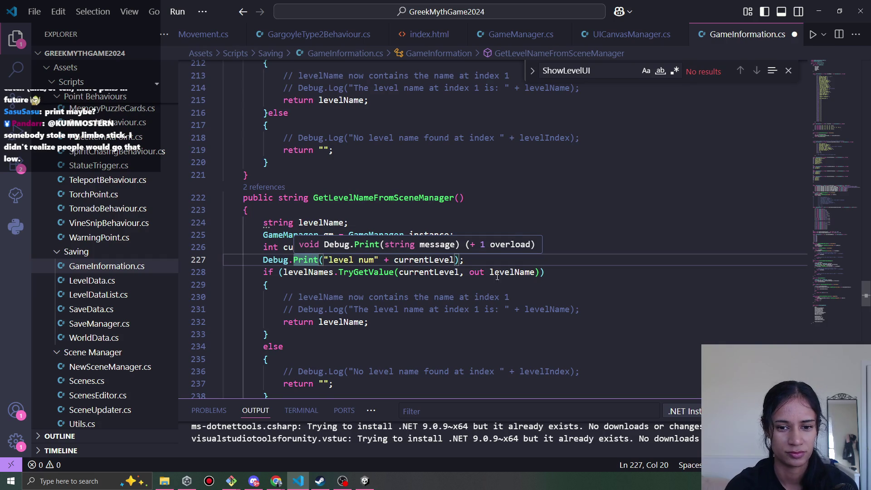
pyautogui.click(408, 210)
pyautogui.hotkey('ctrl', 's')
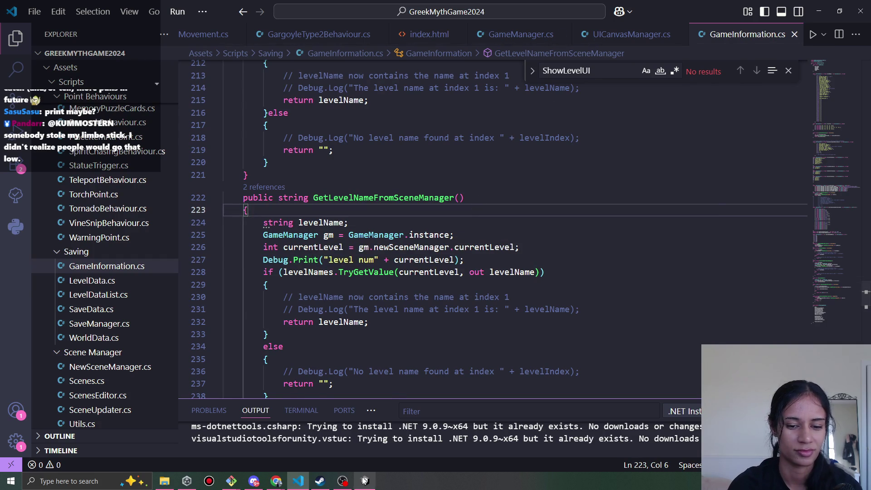
pyautogui.click(365, 480)
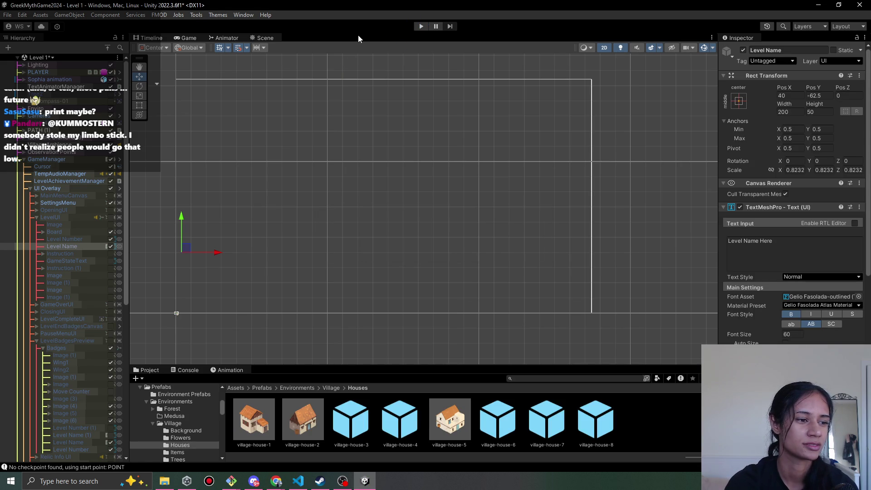
# Play Level 1, walk the character along the path to the circular end node, and continue to Level 2.
pyautogui.click(418, 29)
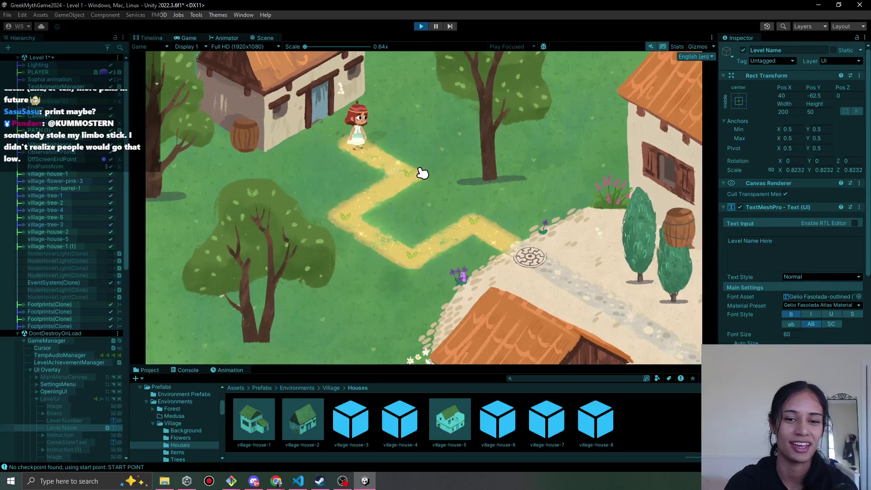
pyautogui.click(420, 171)
pyautogui.click(360, 214)
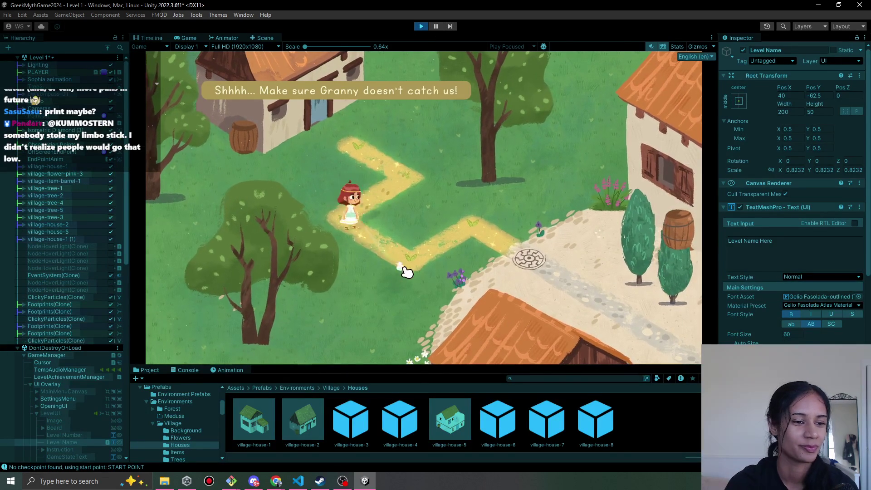
pyautogui.click(474, 219)
pyautogui.click(535, 254)
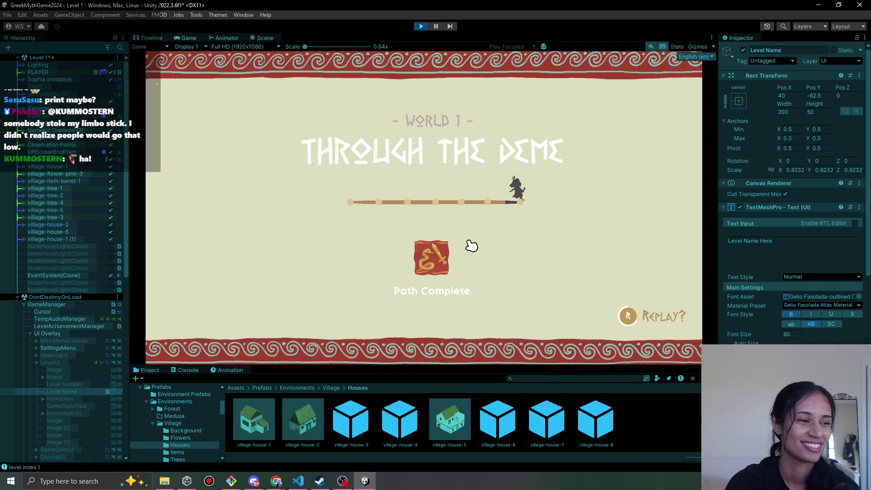
pyautogui.click(404, 231)
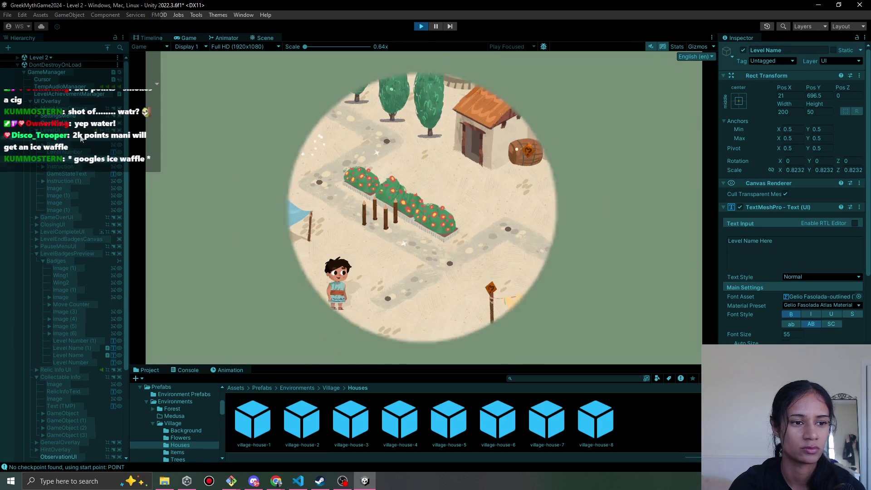
# Turn the LevelUI canvas on to show the Path 2 banner, then off again.
pyautogui.click(78, 131)
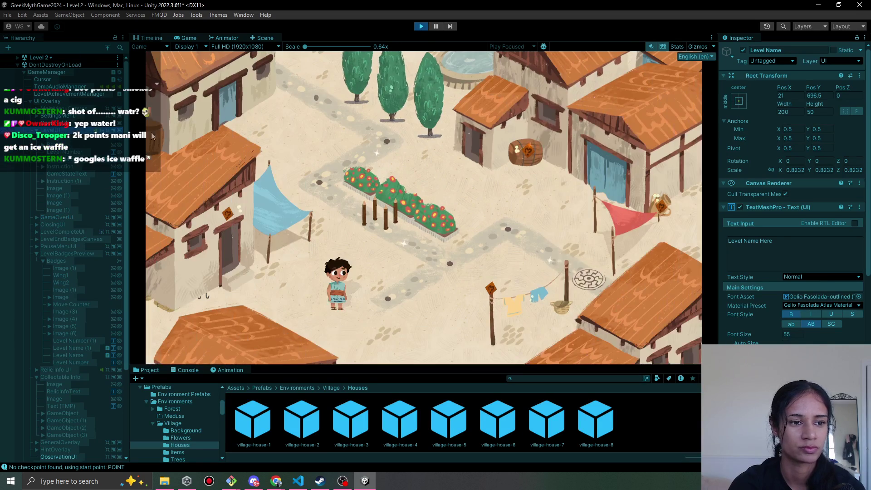
pyautogui.click(743, 50)
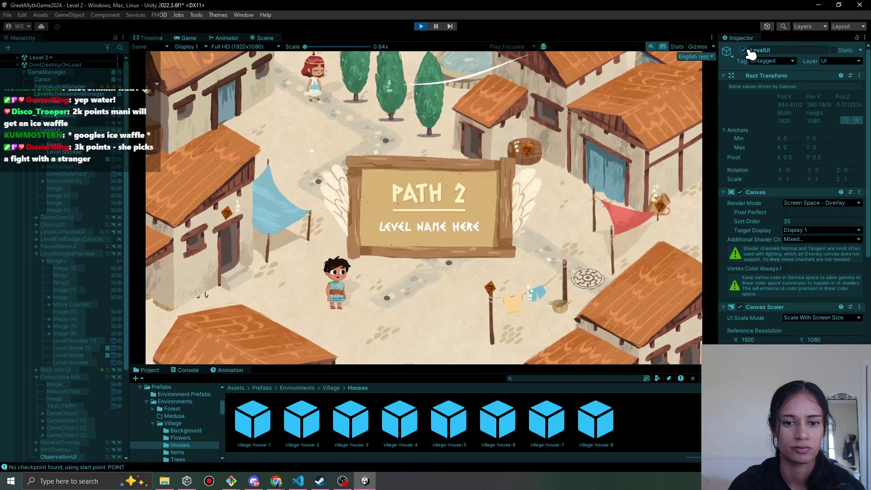
pyautogui.click(743, 51)
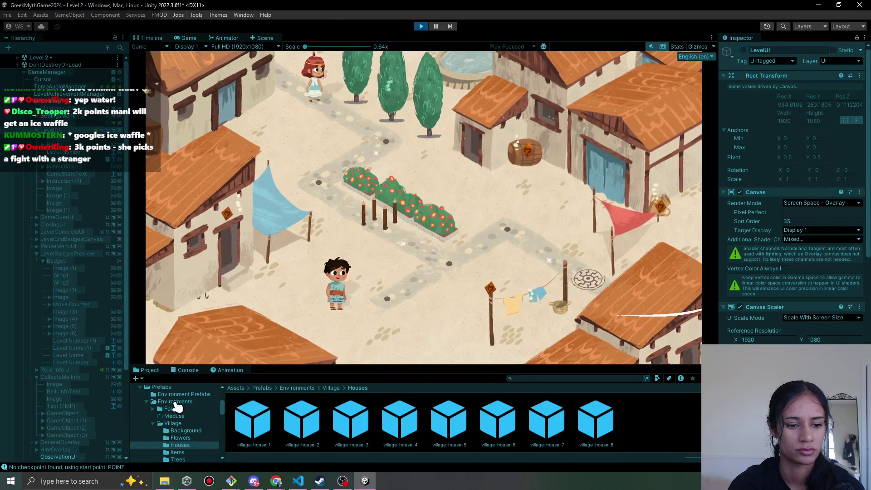
# Check the Console log messages, stop Play mode and return to the code editor.
pyautogui.click(184, 370)
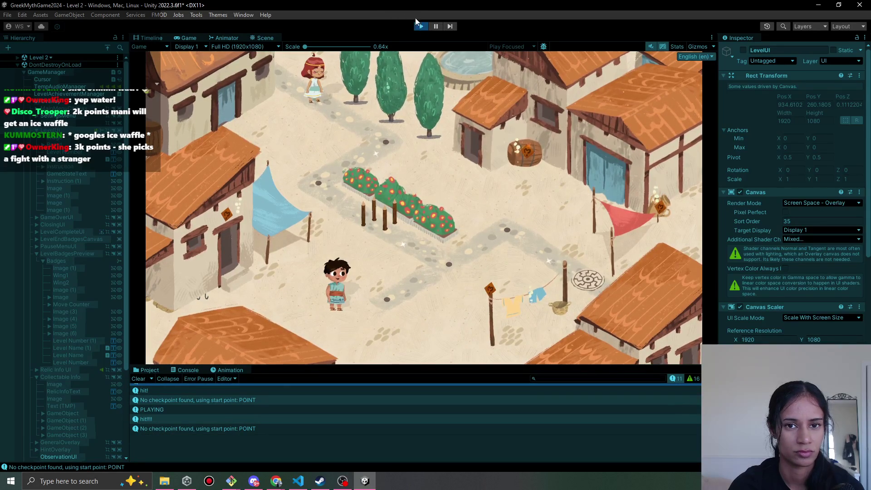
pyautogui.click(419, 25)
pyautogui.hotkey('alt', 'Tab')
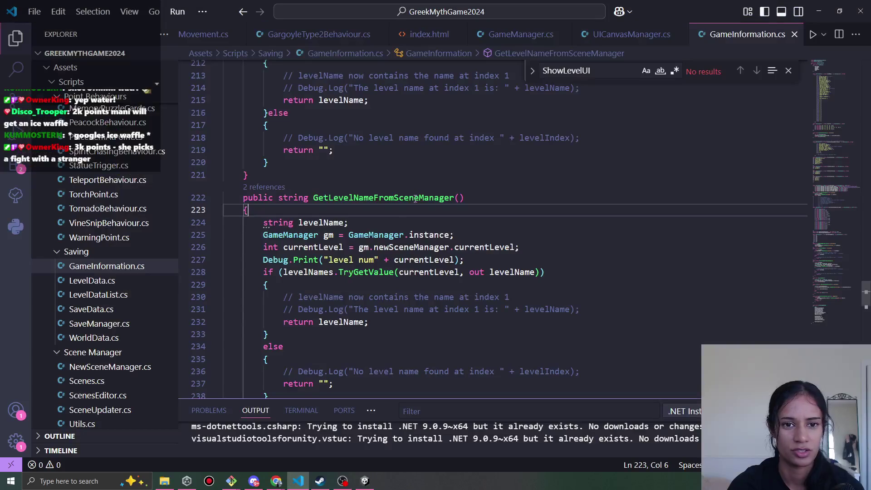
# Look over GameInformation.cs and UICanvasManager.cs around the level-name code.
pyautogui.click(356, 223)
pyautogui.moveTo(834, 259); pyautogui.dragTo(835, 68)
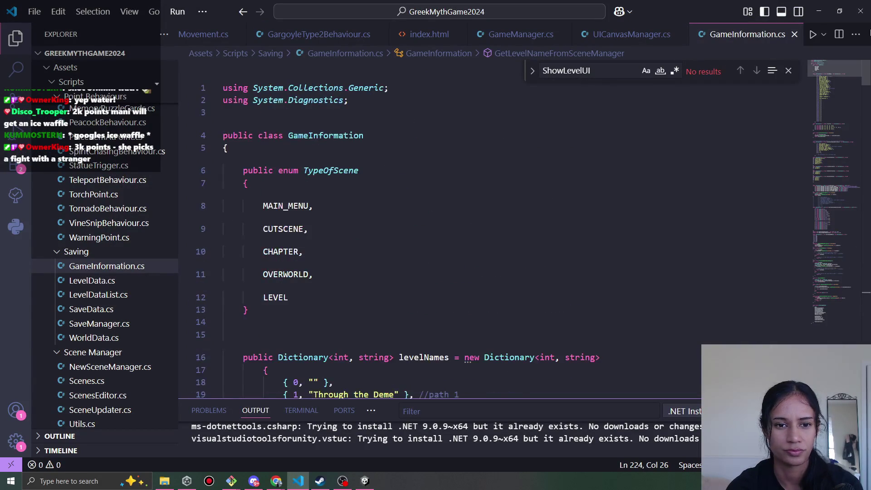
pyautogui.hotkey('ctrl', 'Tab')
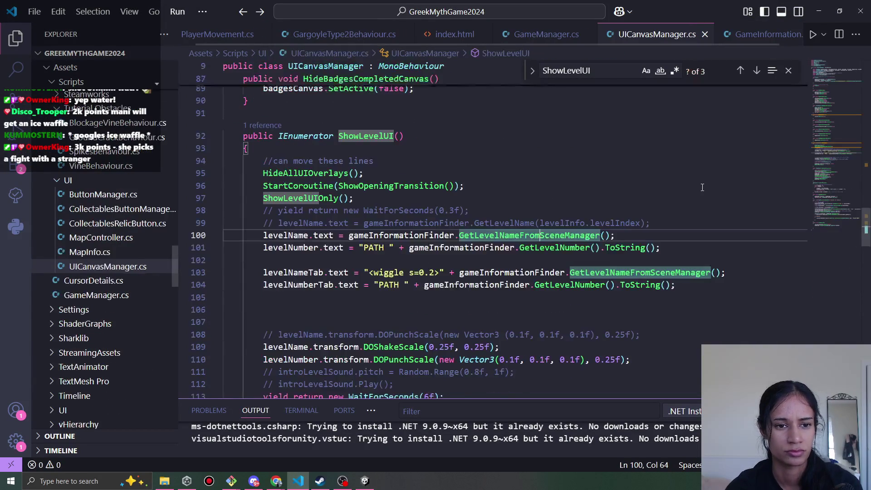
pyautogui.scroll(-5, 413, 344)
pyautogui.scroll(2, 413, 343)
pyautogui.scroll(2, 413, 344)
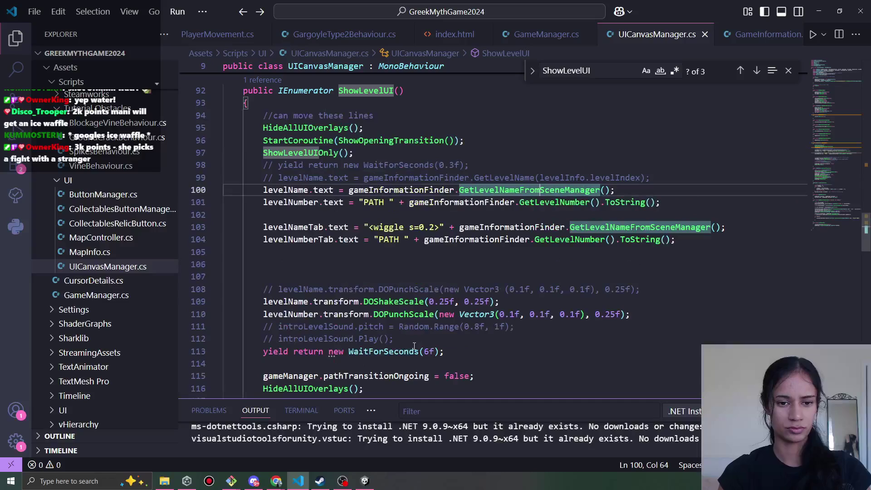
pyautogui.hotkey('ctrl', 'Tab')
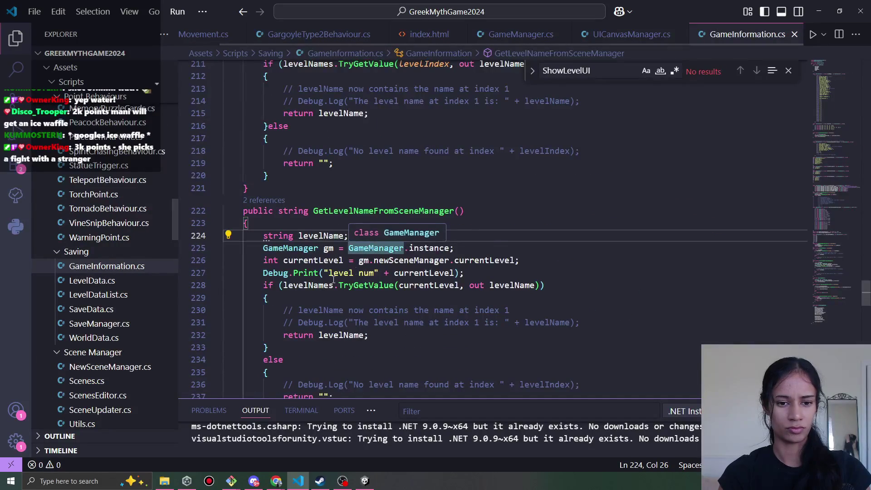
pyautogui.scroll(-2, 407, 234)
# List references to GetLevelNameFromSceneManager and open its call in UICanvasManager's ShowLevelUI.
pyautogui.click(404, 216)
pyautogui.click(385, 154)
pyautogui.click(373, 136)
pyautogui.doubleClick(373, 136)
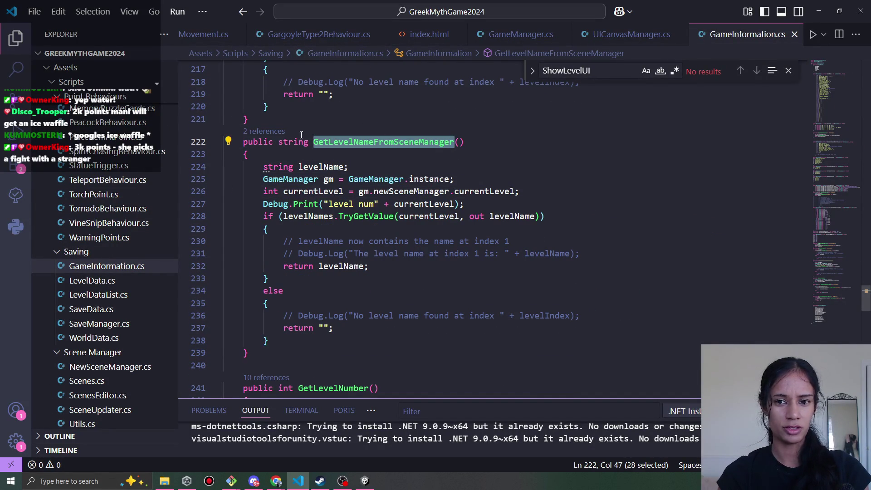
pyautogui.hotkey('shift', 'F12')
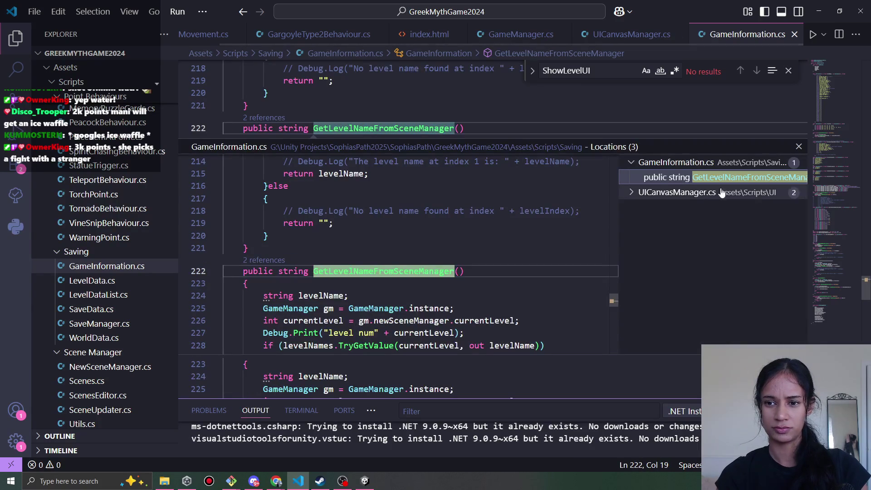
pyautogui.click(688, 208)
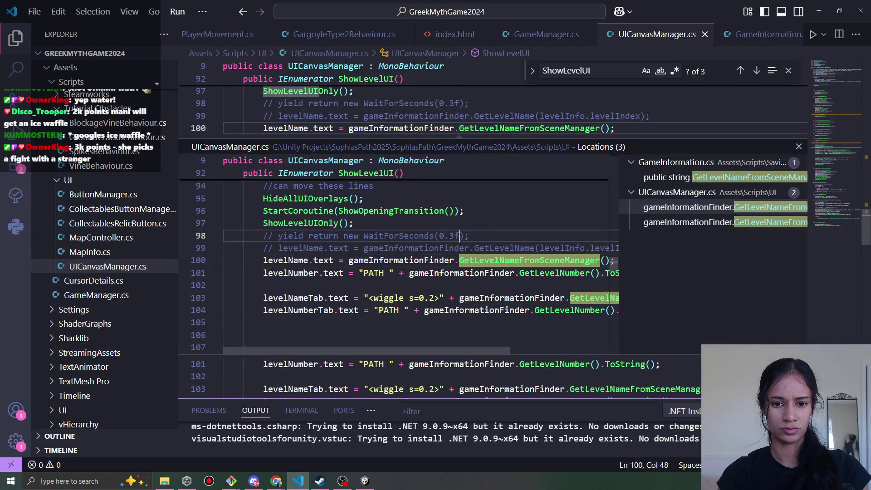
# Move ShowLevelUIOnly(); below the levelNumberTab line and save UICanvasManager.cs.
pyautogui.click(481, 217)
pyautogui.press('Return')
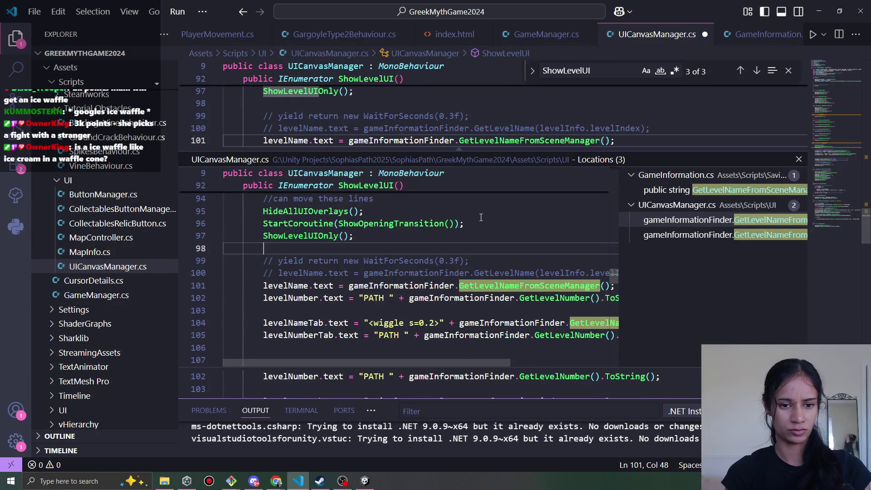
pyautogui.press('Escape')
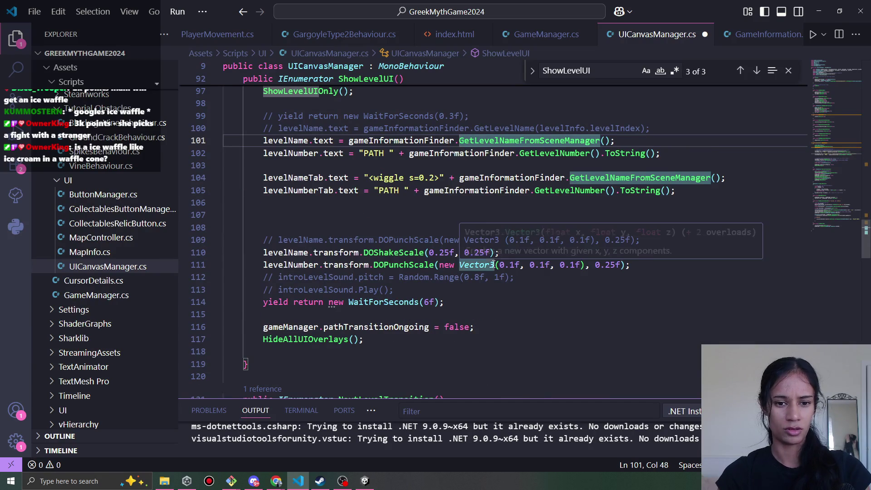
pyautogui.scroll(2, 494, 268)
pyautogui.click(376, 161)
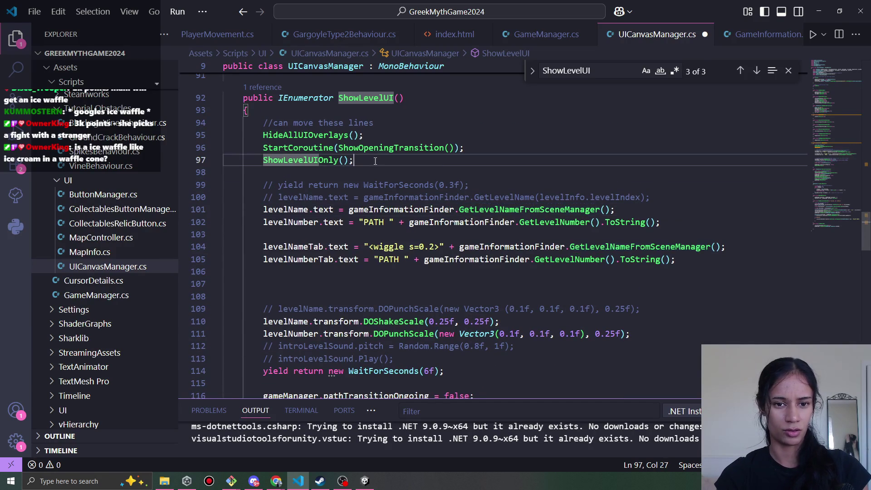
pyautogui.hotkey('ctrl', 'x')
pyautogui.click(361, 270)
pyautogui.hotkey('ctrl', 'v')
pyautogui.hotkey('ctrl', 's')
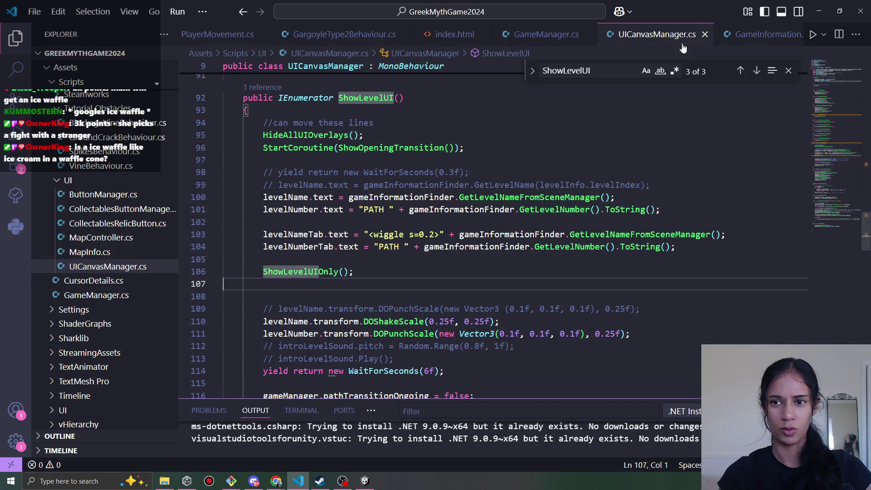
pyautogui.keyDown('ctrl'); pyautogui.click(545, 197); pyautogui.keyUp('ctrl')
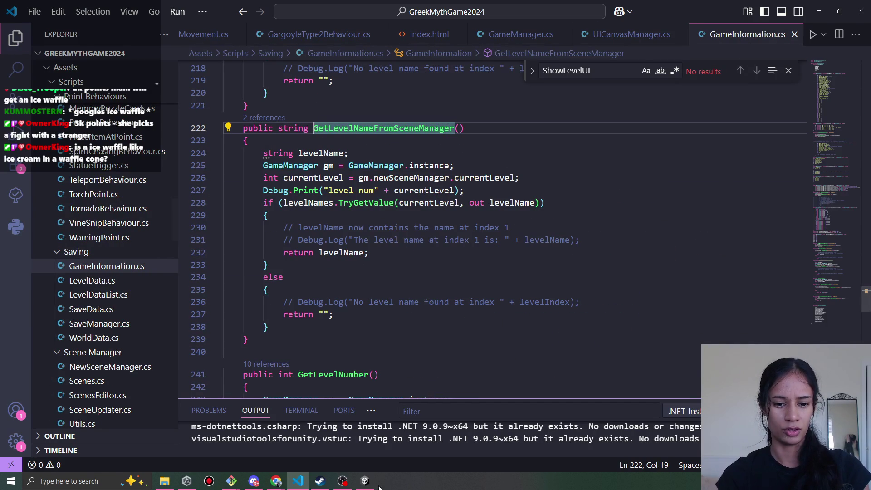
pyautogui.click(365, 481)
# Play the level and walk the girl two moves down the path while the intro banner's dialogue runs.
pyautogui.click(426, 28)
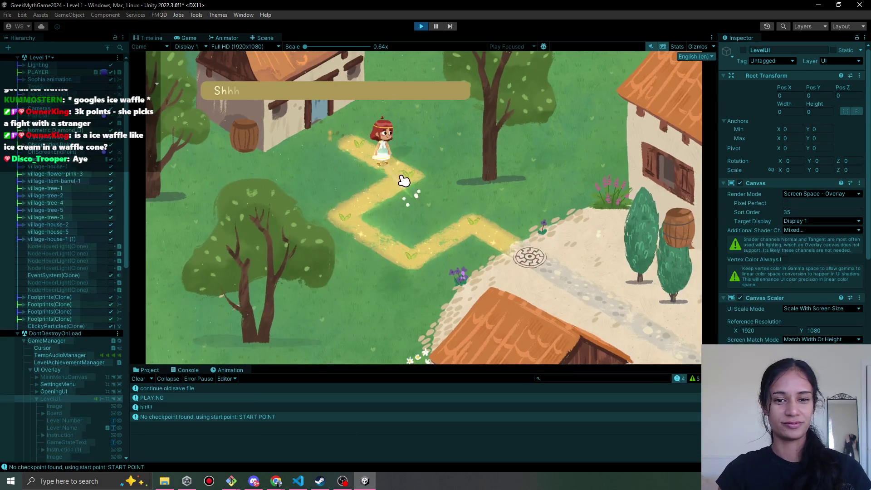
pyautogui.click(383, 258)
pyautogui.click(482, 229)
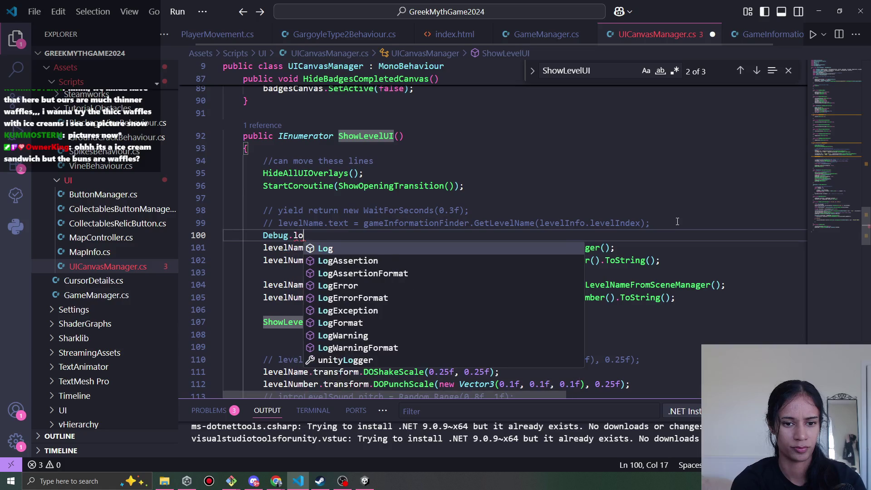
# Add Debug.Log("level ui setup"); at line 100 of UICanvasManager.cs and save.
pyautogui.press('Tab')
pyautogui.write('(')
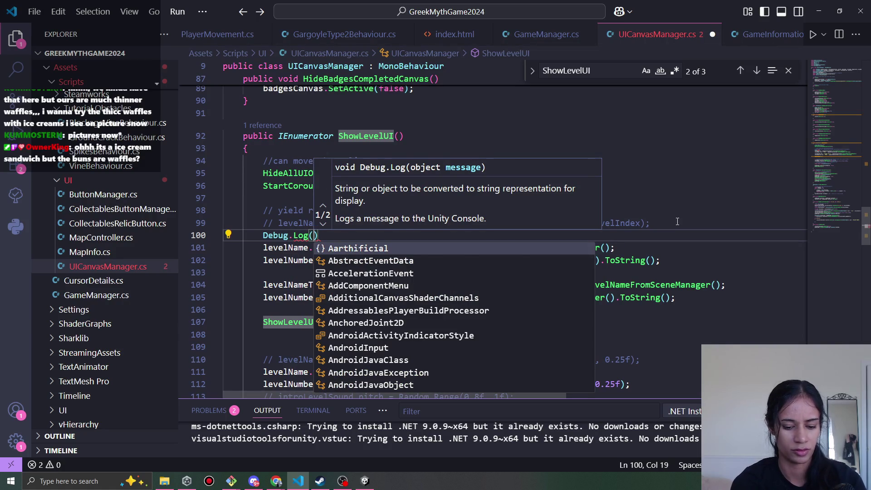
pyautogui.write('"')
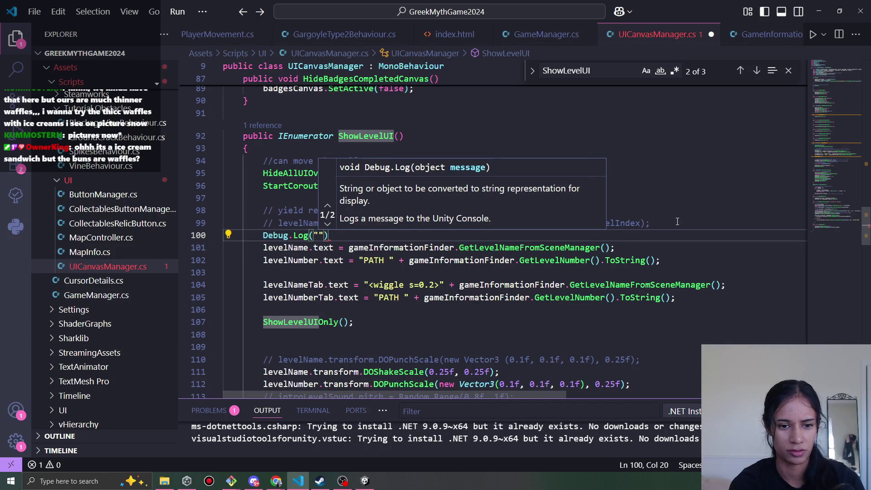
pyautogui.write('level ui e')
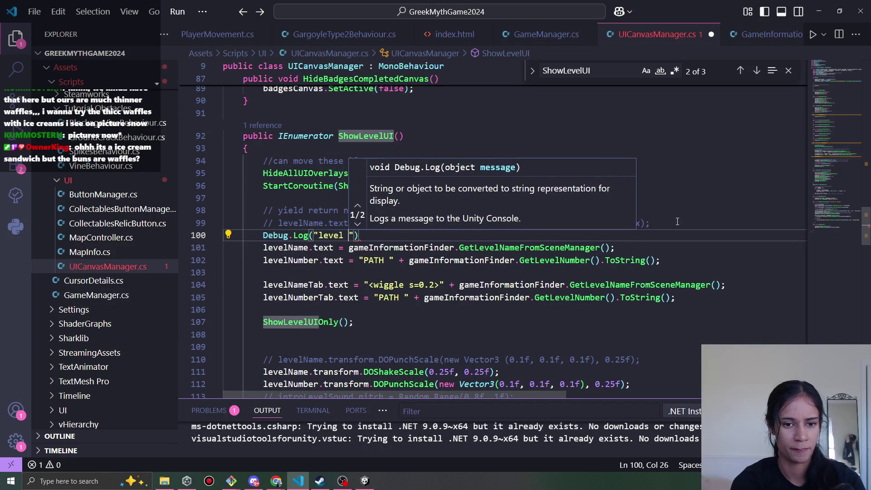
pyautogui.press('BackSpace')
pyautogui.write('setup");')
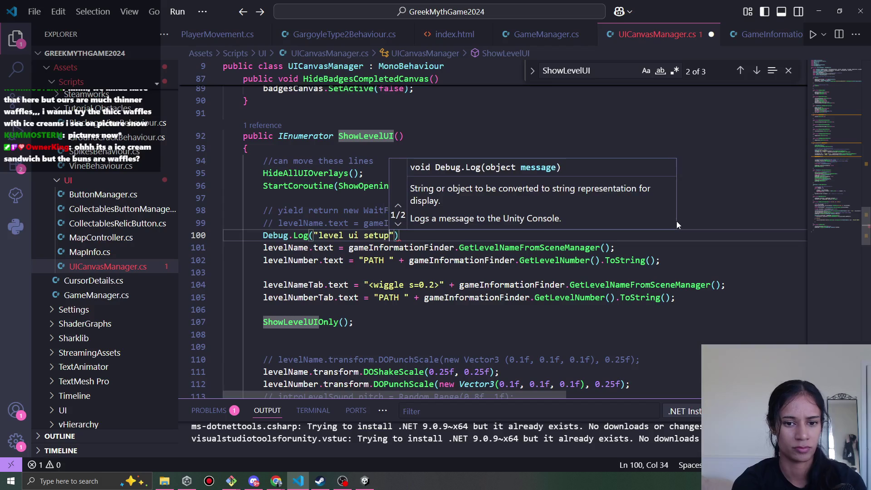
pyautogui.hotkey('ctrl', 's')
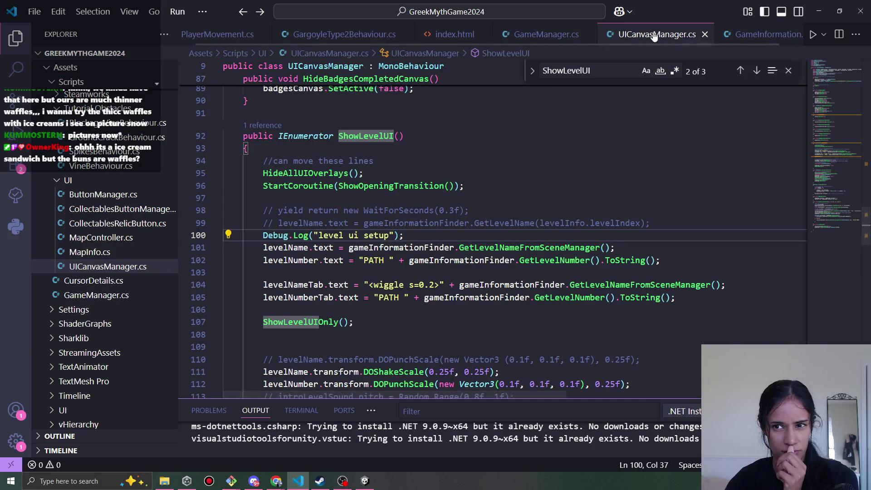
# Open the GetLevelNameFromSceneManager definition and remove Print from the level num Debug.Print call.
pyautogui.keyDown('ctrl'); pyautogui.click(526, 247); pyautogui.keyUp('ctrl')
pyautogui.doubleClick(343, 177)
pyautogui.doubleClick(301, 190)
pyautogui.write('l')
pyautogui.press('BackSpace')
pyautogui.press('BackSpace')
pyautogui.press('BackSpace')
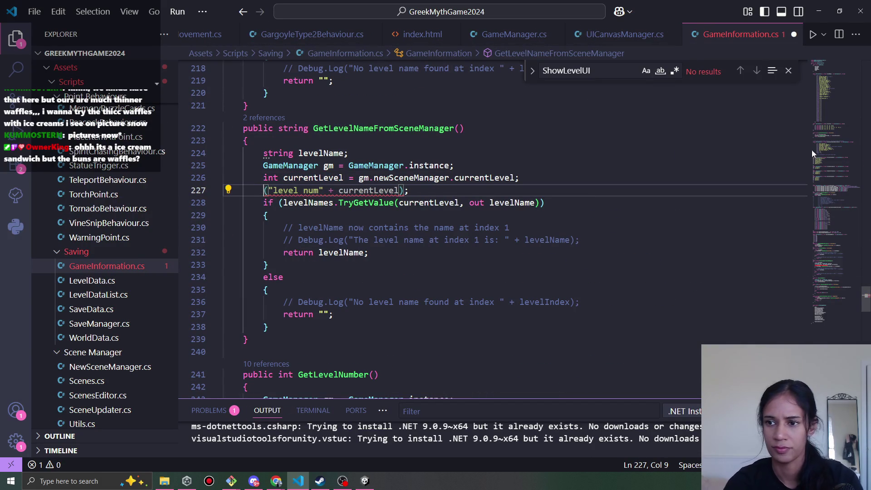
# Delete the using System.Diagnostics import from GameInformation.cs.
pyautogui.click(823, 66)
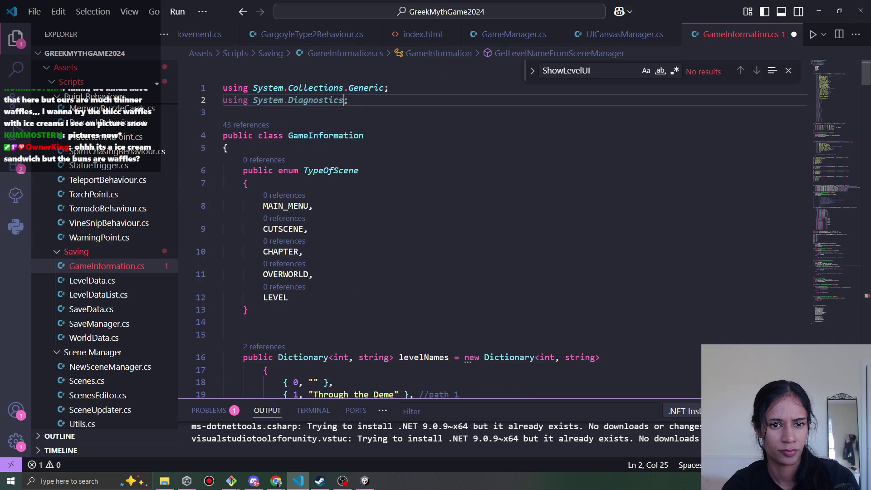
pyautogui.click(344, 102)
pyautogui.hotkey('ctrl', 'shift', 'k')
pyautogui.moveTo(833, 71); pyautogui.dragTo(823, 254)
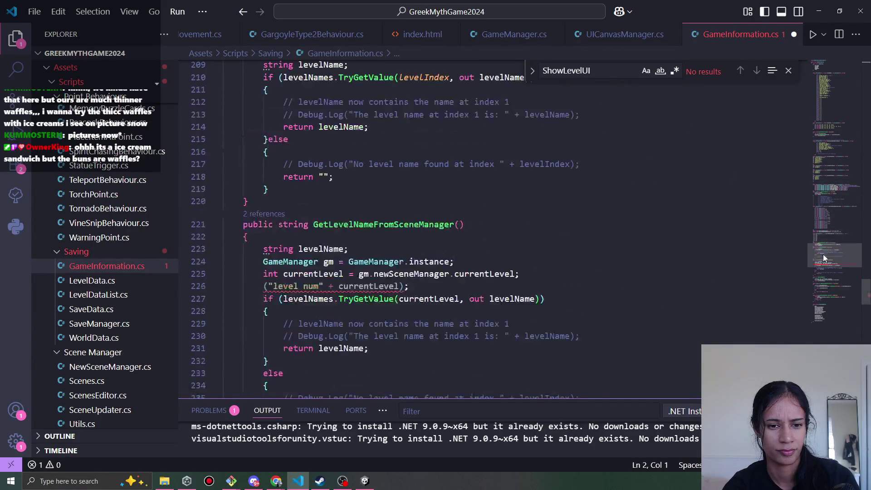
# Rewrite the level num line as a Debug.Log call and save GameInformation.cs.
pyautogui.click(265, 287)
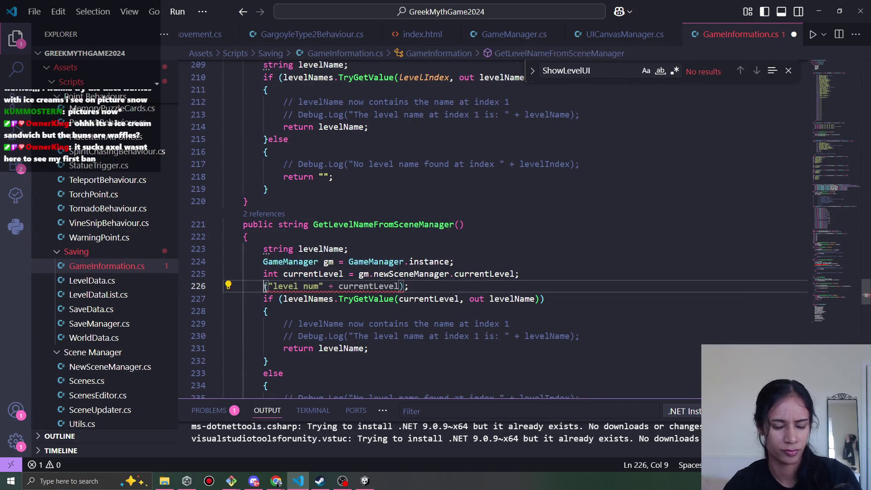
pyautogui.write('Debug.lo')
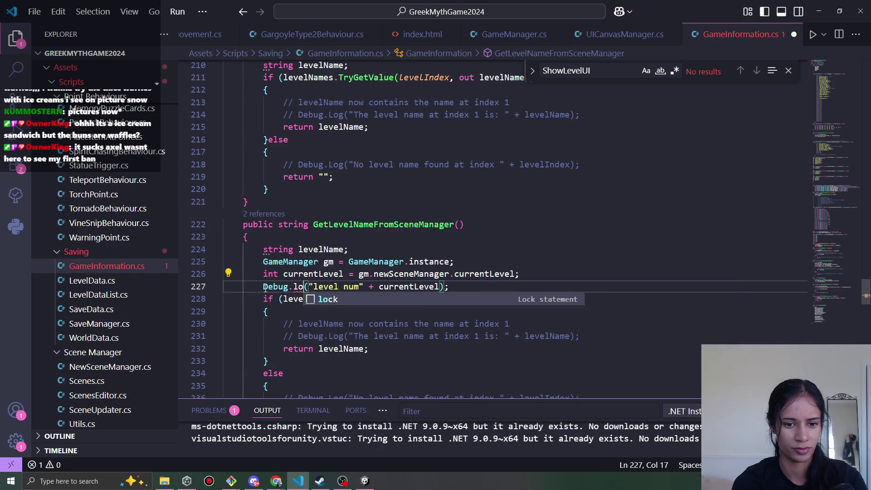
pyautogui.write('g')
pyautogui.press('BackSpace')
pyautogui.press('BackSpace')
pyautogui.press('BackSpace')
pyautogui.write('Log')
pyautogui.hotkey('ctrl', 's')
# Delete the level num debug log line from GameInformation.cs.
pyautogui.moveTo(866, 293); pyautogui.dragTo(868, 73)
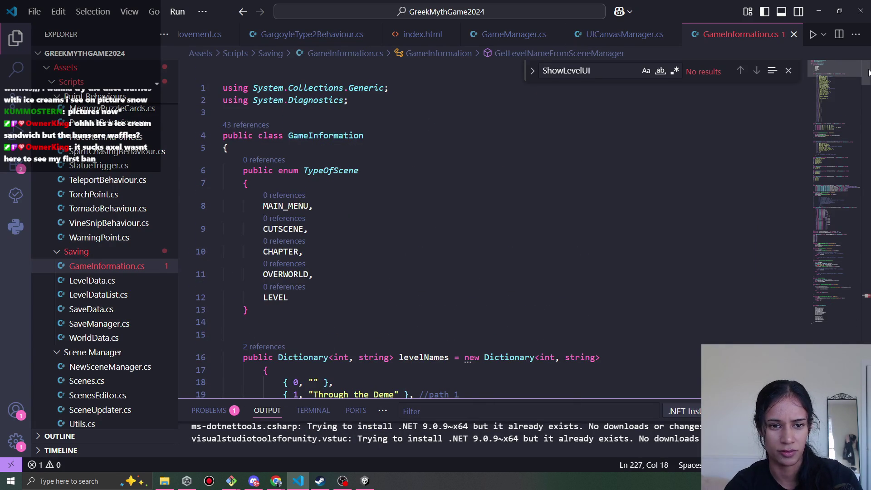
pyautogui.scroll(-20, 843, 177)
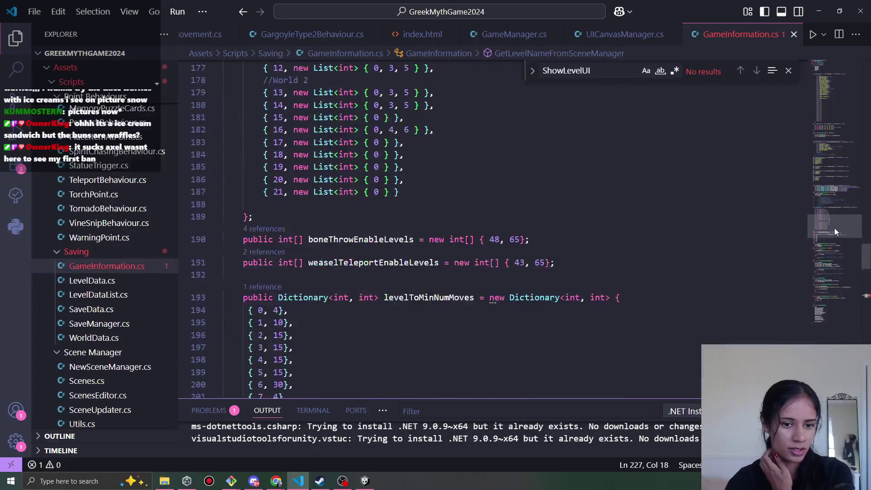
pyautogui.scroll(-9, 590, 229)
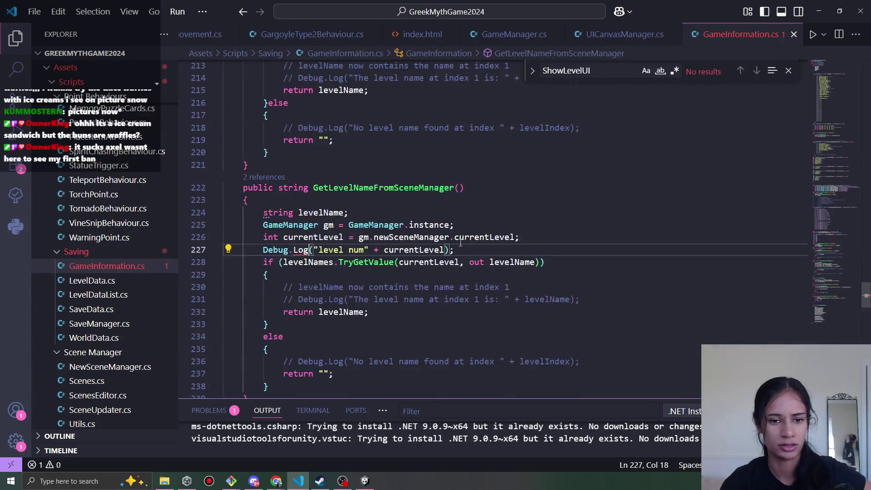
pyautogui.click(419, 251)
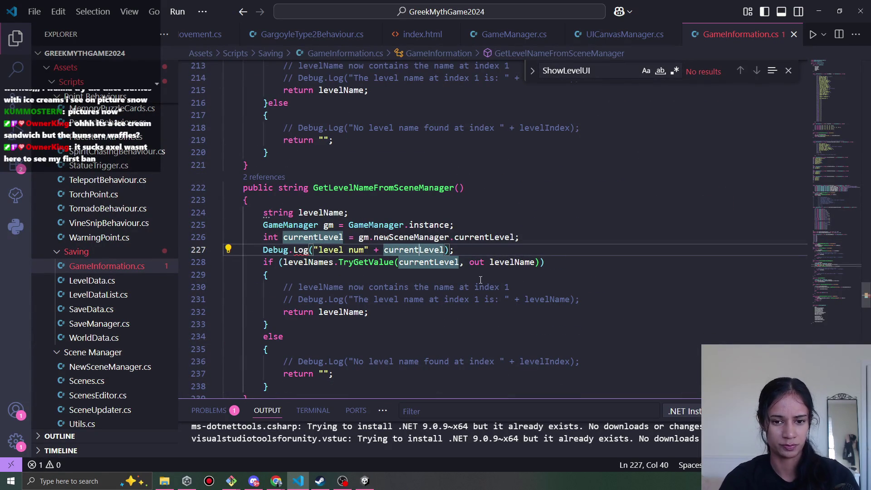
pyautogui.hotkey('ctrl', 'shift', 'k')
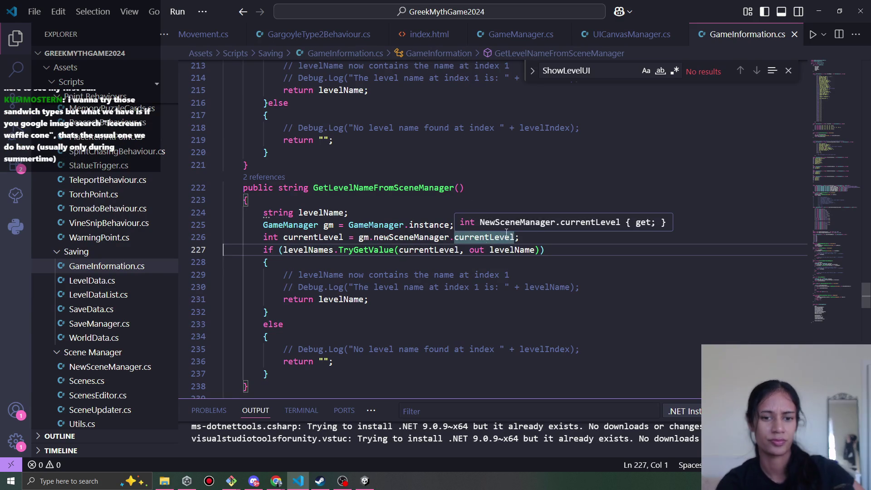
pyautogui.click(365, 480)
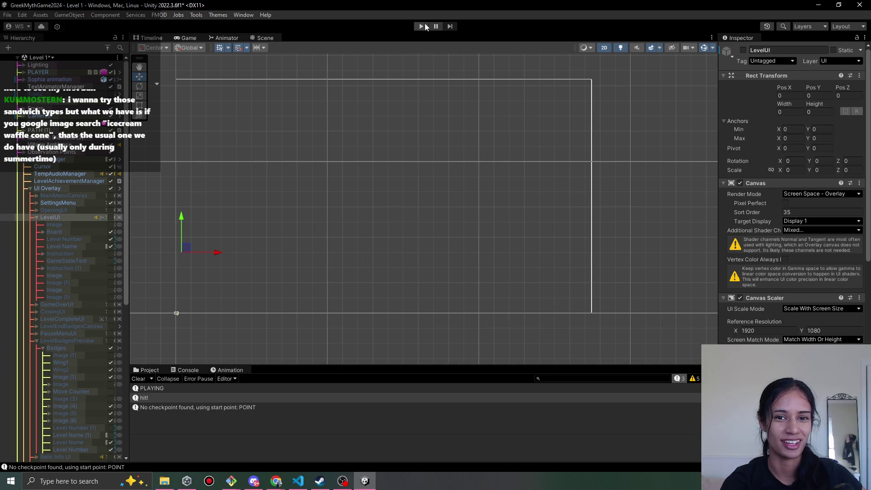
# Play Level 1 with the recompiled scripts and walk the girl down the zigzag path onto the maze tile.
pyautogui.click(425, 24)
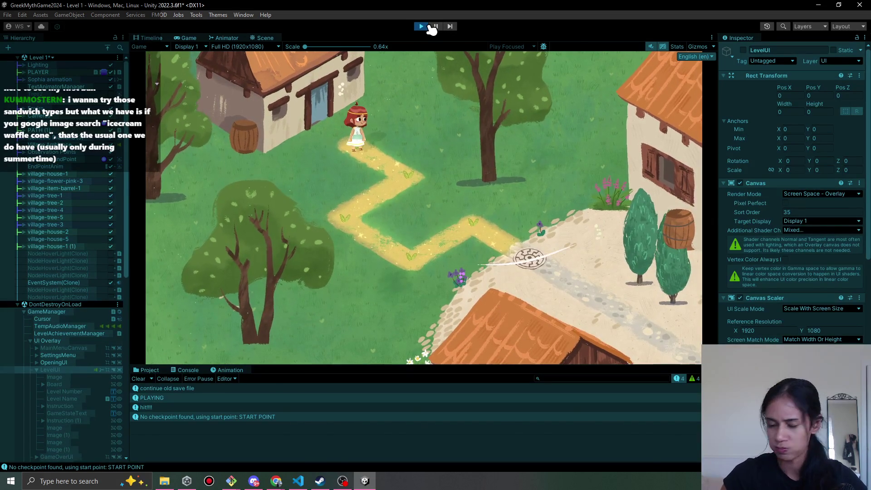
pyautogui.click(418, 199)
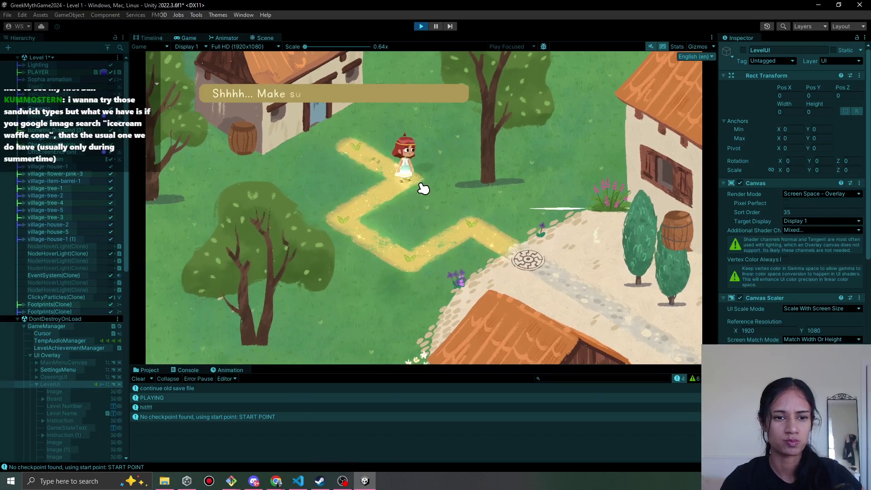
pyautogui.click(402, 252)
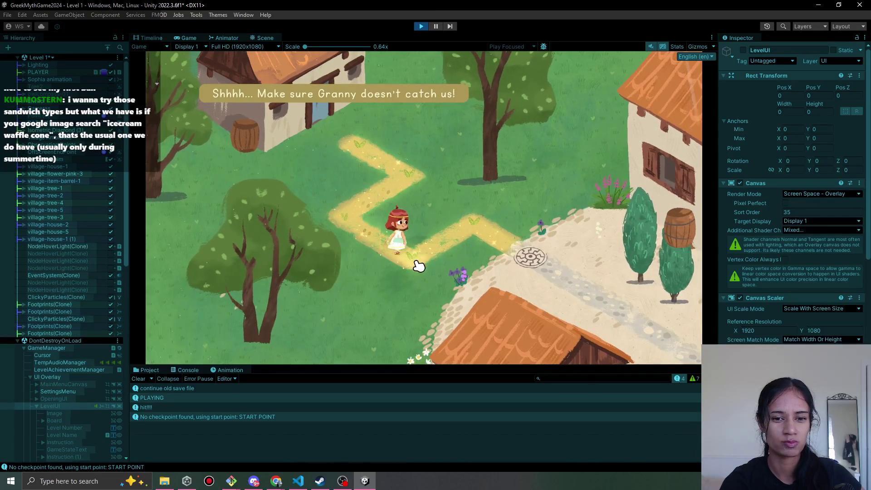
pyautogui.click(522, 248)
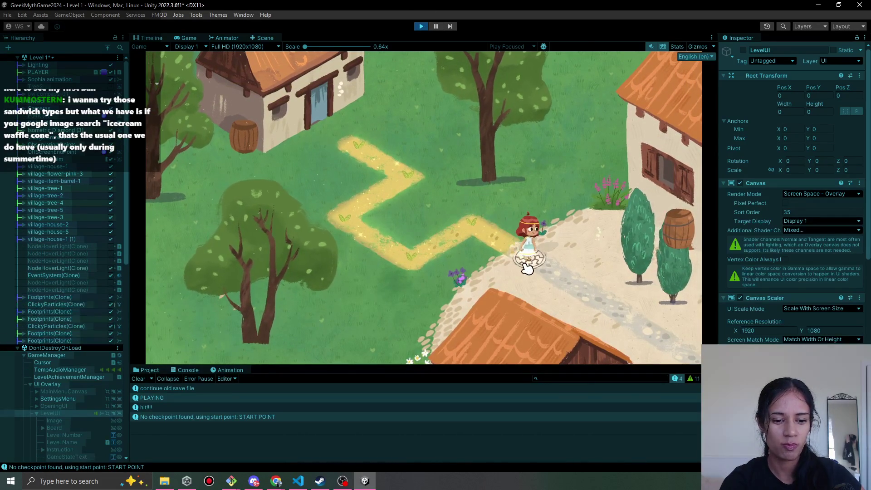
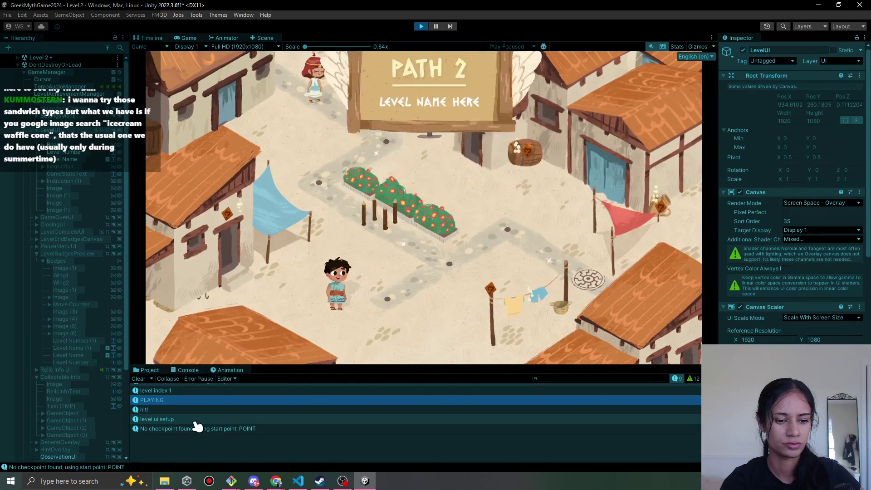
# Check the 'level ui setup' log's stack trace, stop the Level 2 playtest, and switch to GameInformation.cs.
pyautogui.click(198, 419)
pyautogui.click(420, 27)
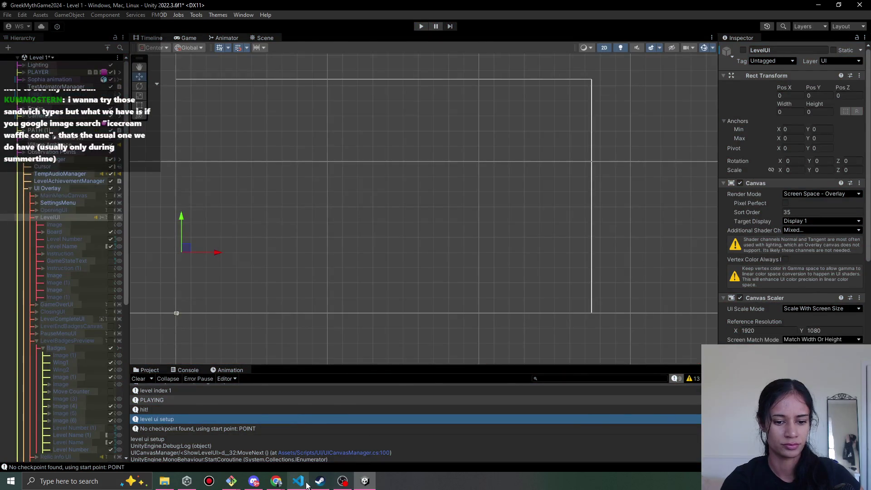
pyautogui.click(298, 480)
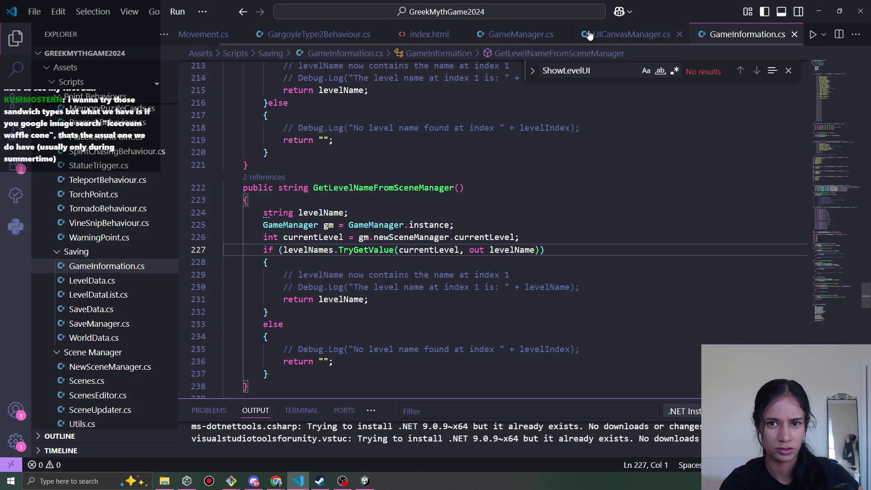
# In UICanvasManager.cs, jump to the GetLevelNameFromSceneManager and currentLevel definitions.
pyautogui.click(629, 32)
pyautogui.scroll(-2, 413, 309)
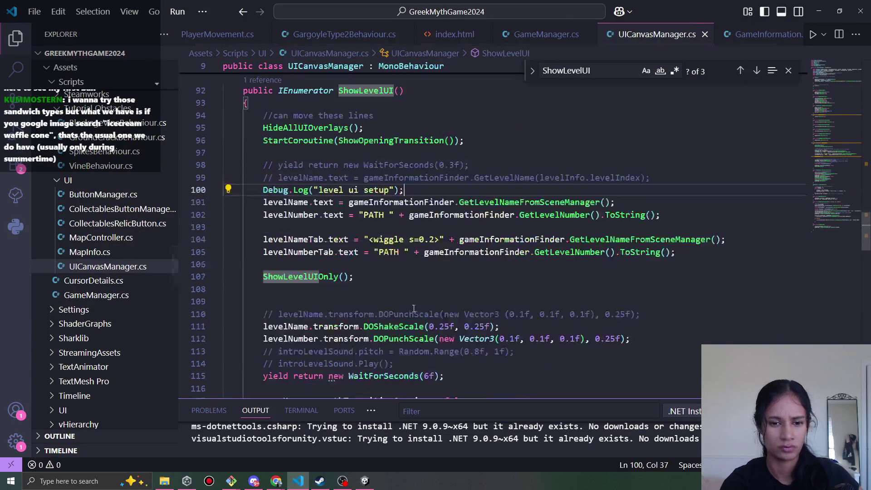
pyautogui.click(460, 202)
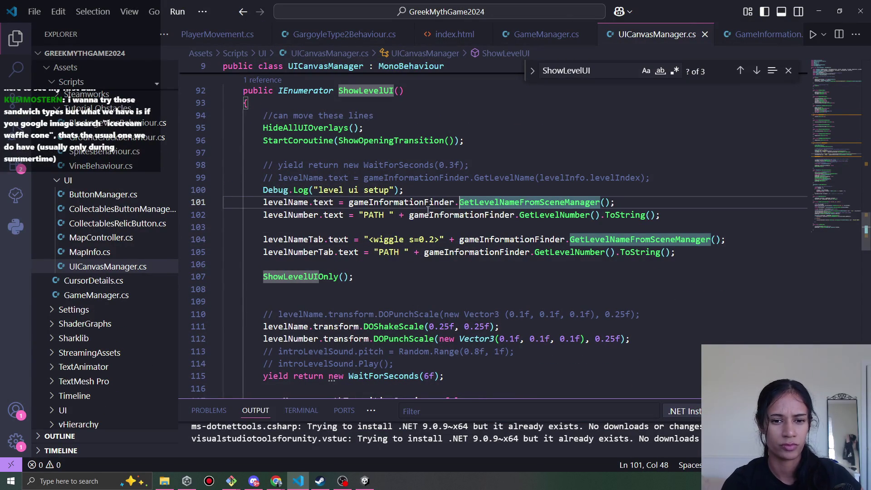
pyautogui.moveTo(410, 214); pyautogui.dragTo(662, 214)
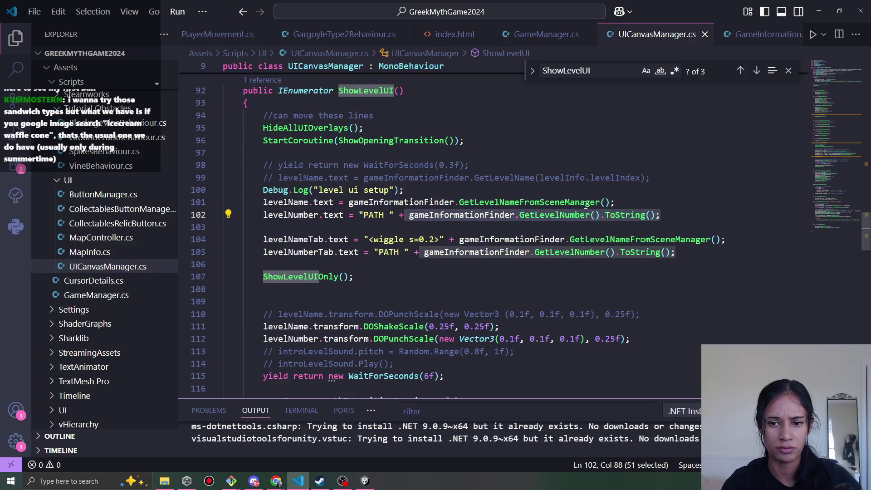
pyautogui.keyDown('ctrl'); pyautogui.click(534, 203); pyautogui.keyUp('ctrl')
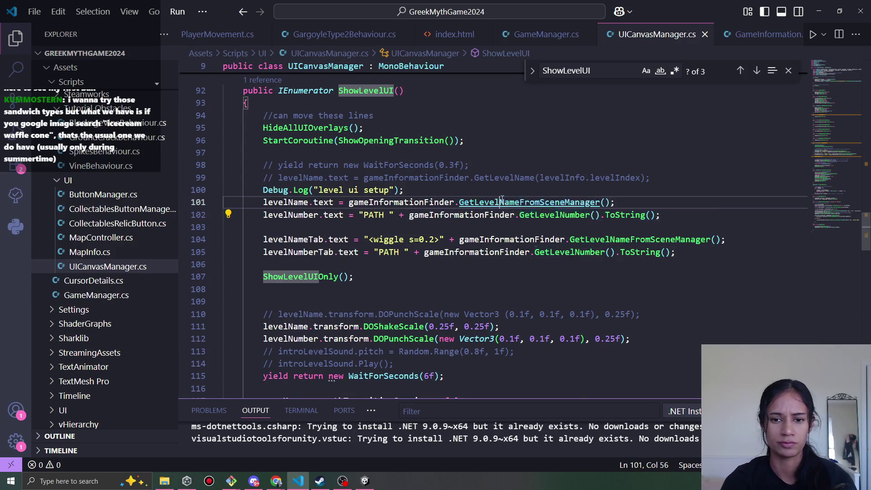
pyautogui.moveTo(486, 239)
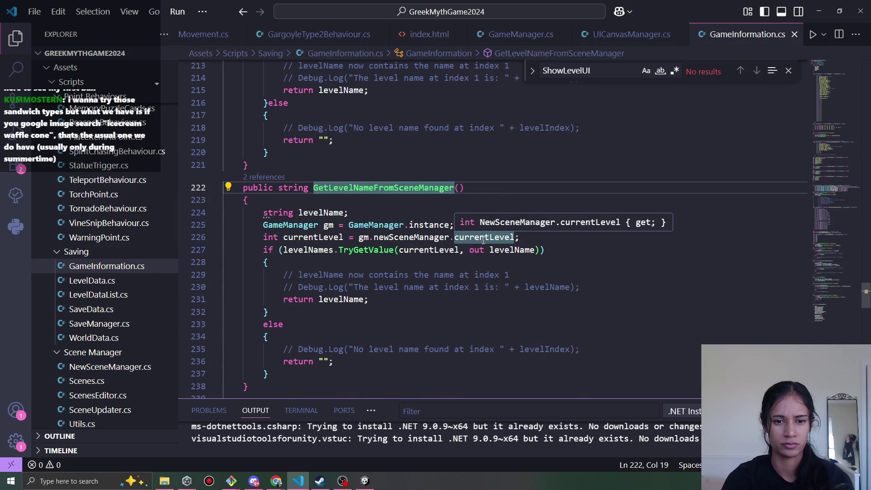
pyautogui.keyDown('ctrl'); pyautogui.click(483, 238); pyautogui.keyUp('ctrl')
# Navigate back, close the ShowLevelUI search, and return to ShowLevelUI in UICanvasManager.cs.
pyautogui.scroll(-1, 480, 236)
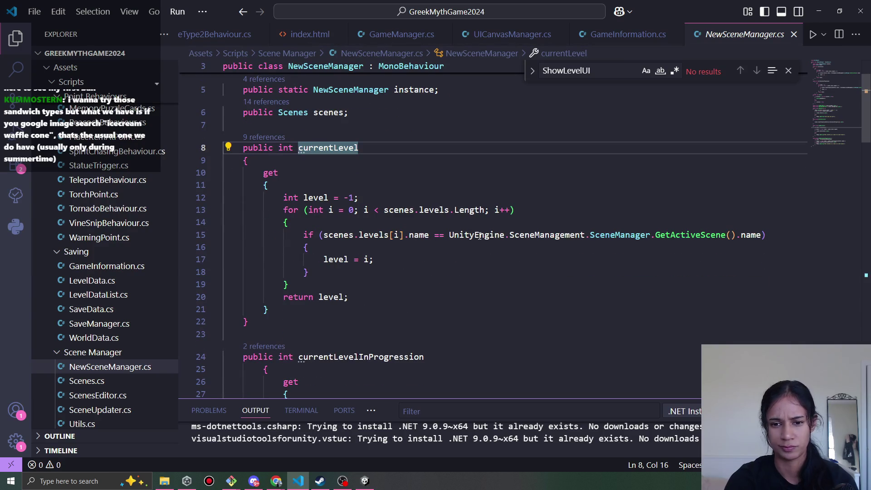
pyautogui.moveTo(480, 238)
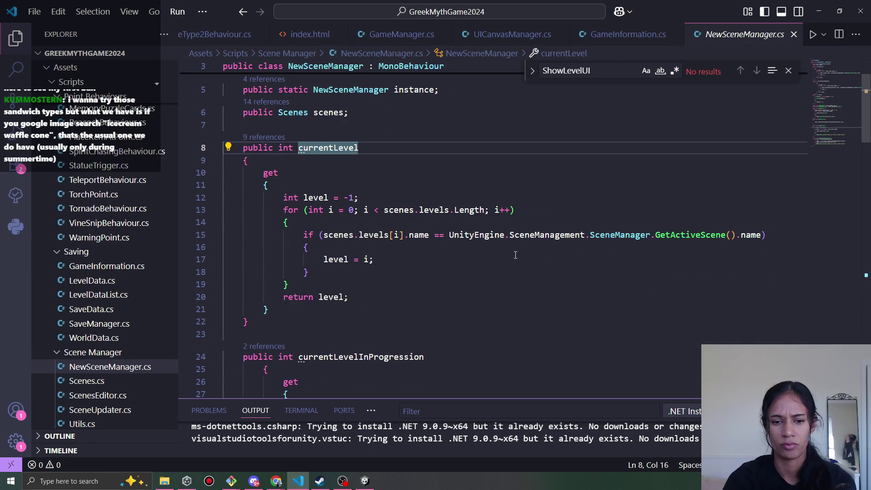
pyautogui.hotkey('alt', 'Left')
pyautogui.scroll(-2, 417, 236)
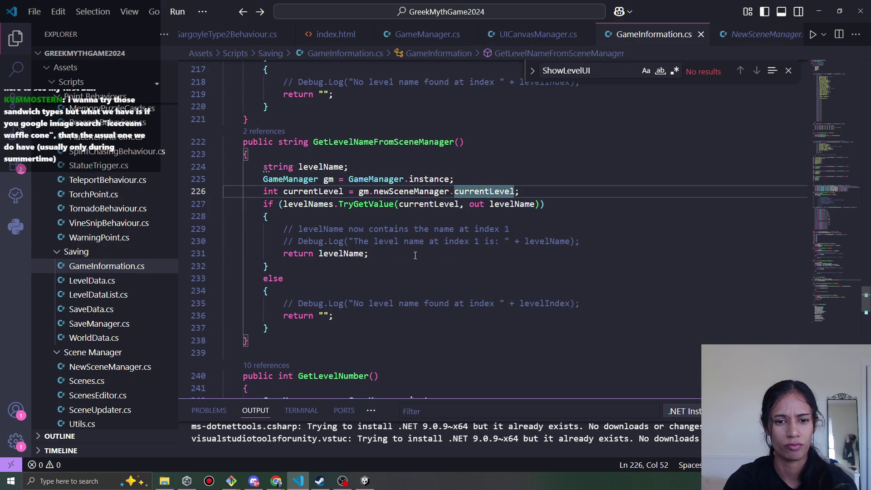
pyautogui.click(788, 70)
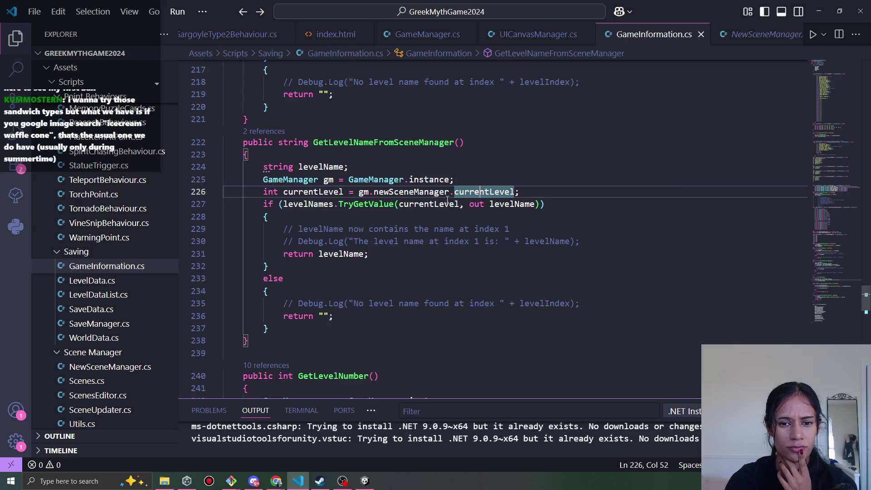
pyautogui.click(536, 35)
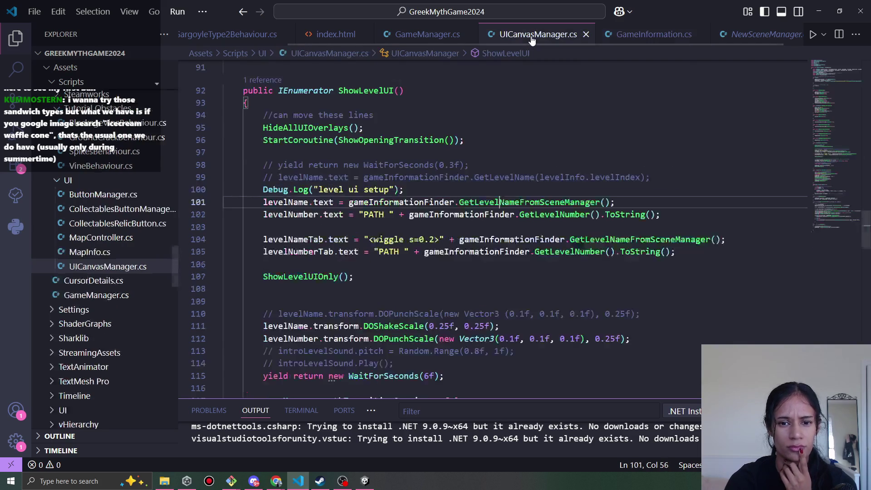
# On line 226 of GameInformation.cs, replace currentLevel with GetLevelNumber() and save.
pyautogui.doubleClick(556, 215)
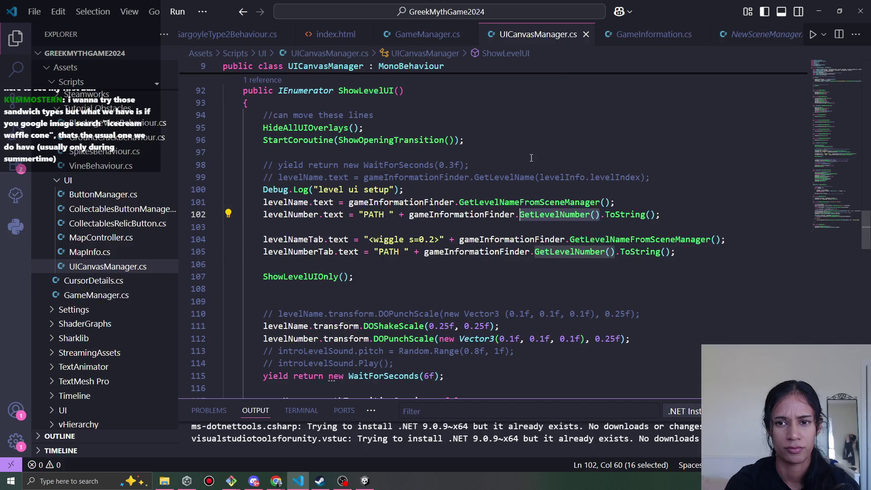
pyautogui.hotkey('alt', 'Left')
pyautogui.doubleClick(478, 192)
pyautogui.press('BackSpace')
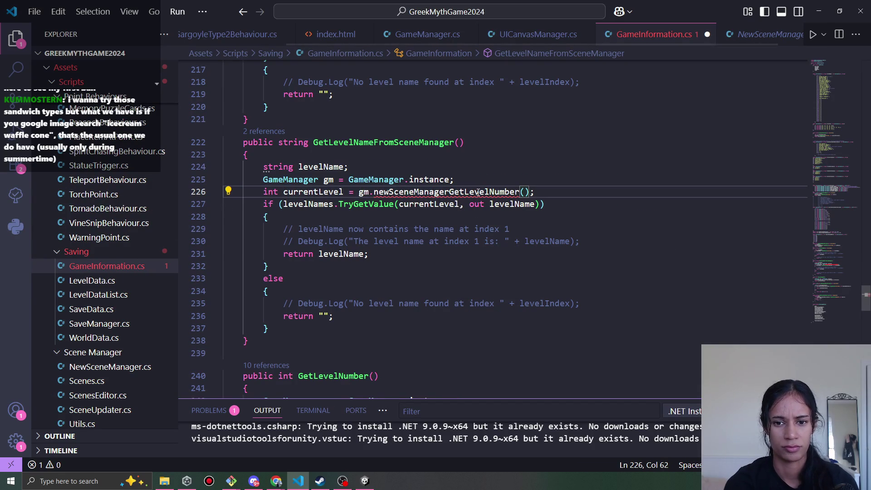
pyautogui.press('Tab')
pyautogui.hotkey('ctrl', 's')
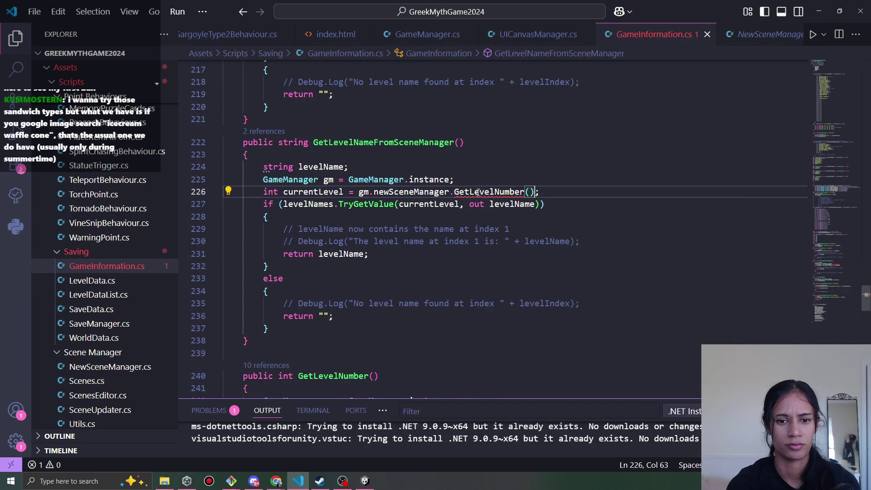
# Remove the gm.newSceneManager prefix so line 226 calls GetLevelNumber() directly, then save.
pyautogui.click(551, 34)
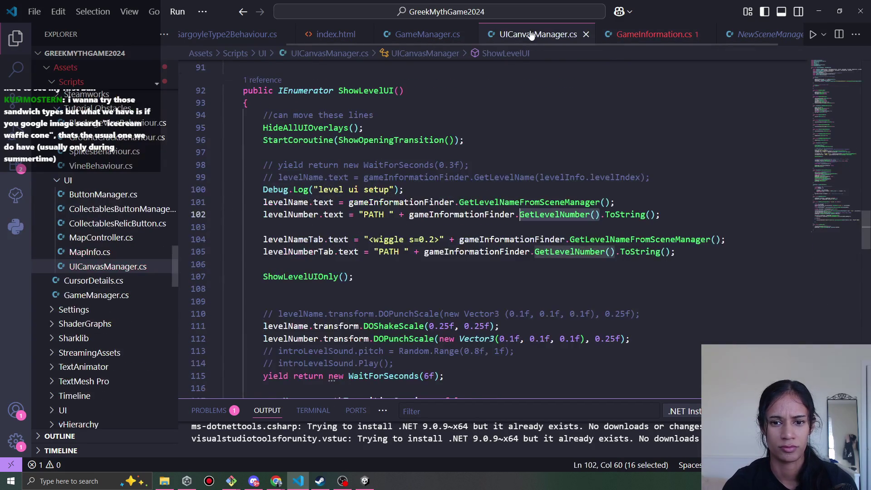
pyautogui.click(638, 40)
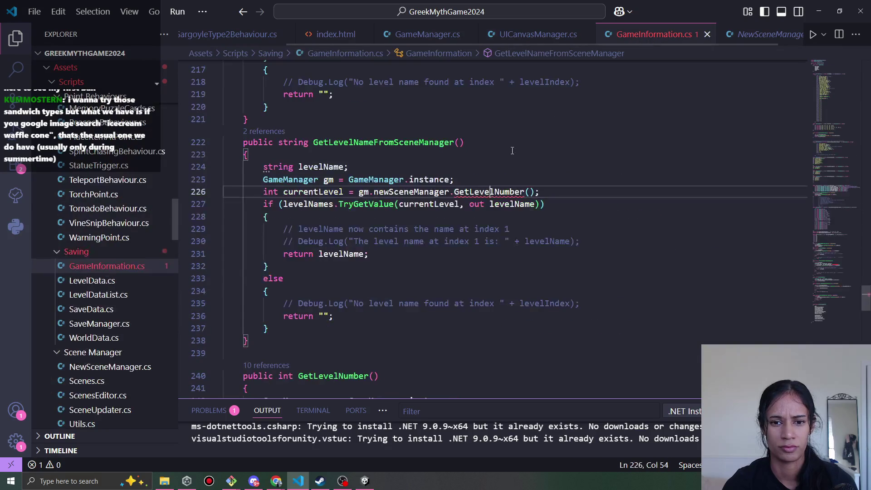
pyautogui.doubleClick(415, 192)
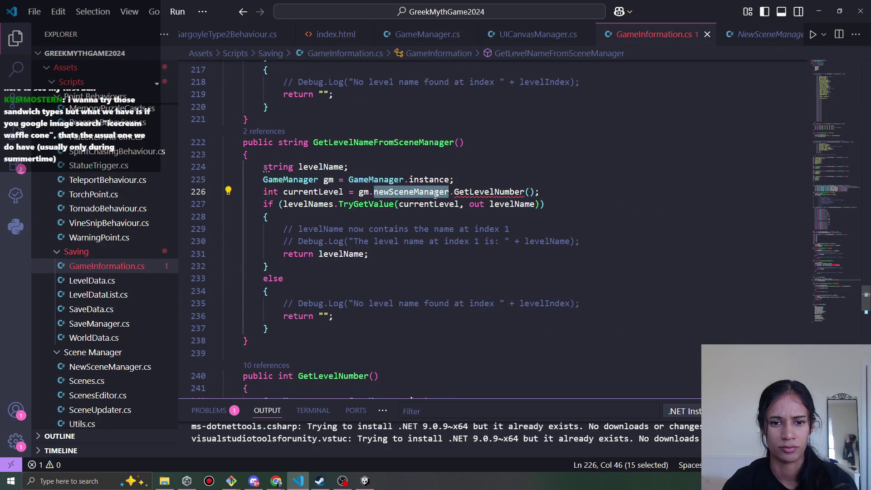
pyautogui.press('BackSpace')
pyautogui.press('BackSpace')
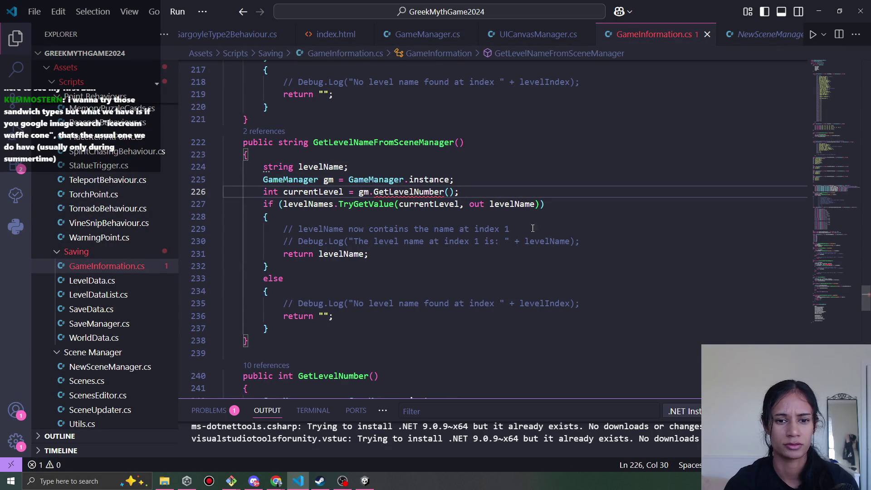
pyautogui.press('BackSpace')
pyautogui.press('BackSpace')
pyautogui.press('Delete')
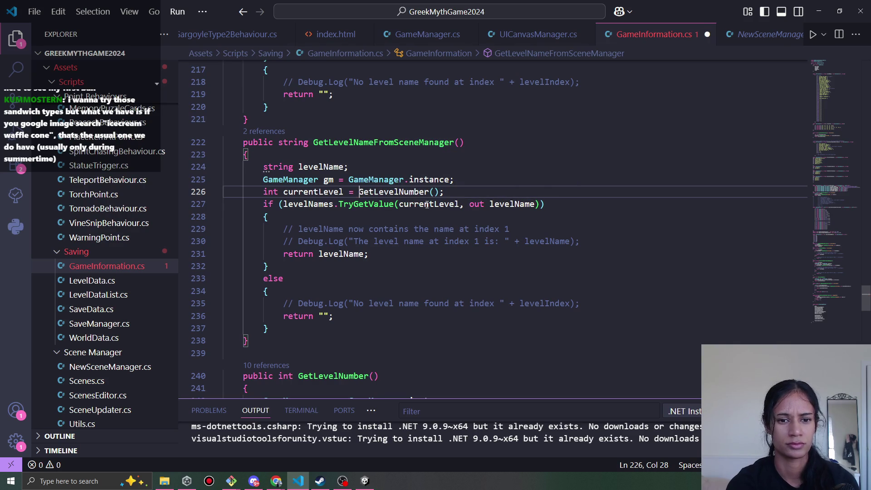
pyautogui.hotkey('ctrl', 's')
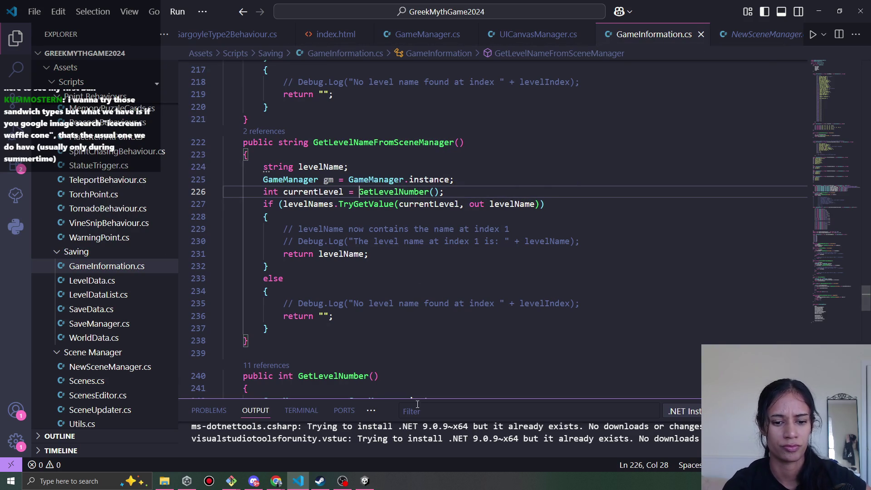
pyautogui.click(365, 481)
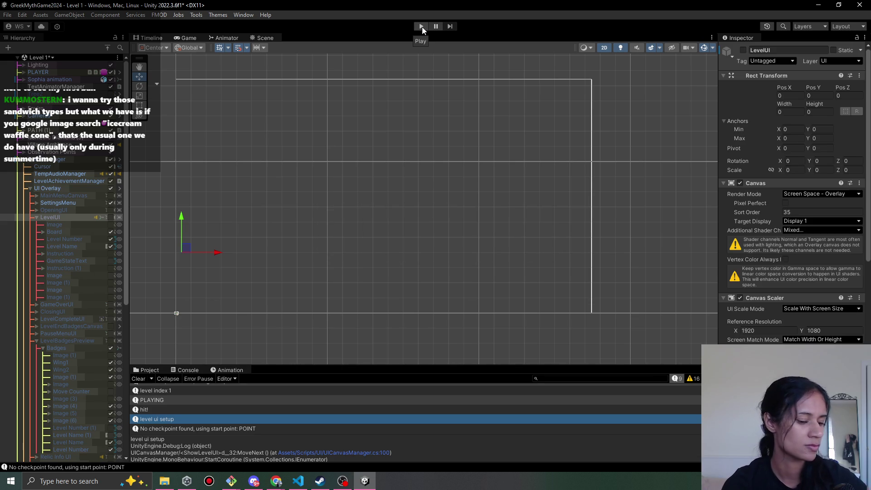
# Playtest Level 1 past the Granny dialogue into Level 2, whose banner still reads 'Level name here', then stop.
pyautogui.click(420, 27)
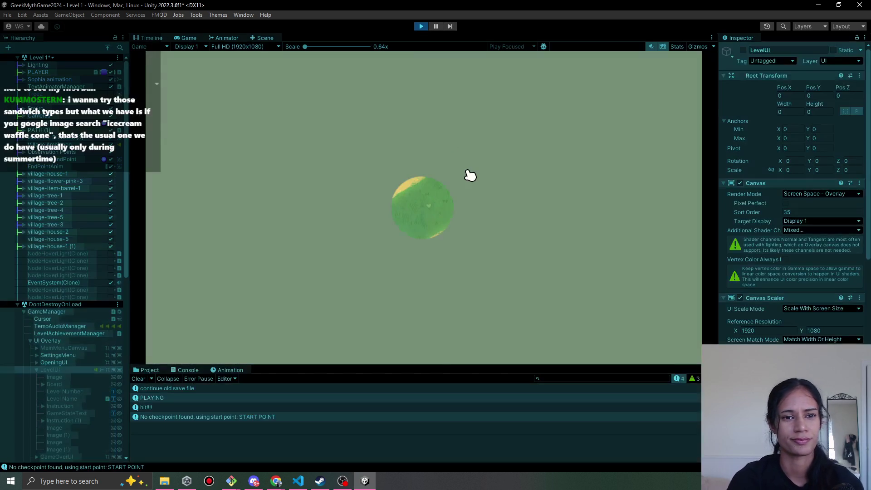
pyautogui.click(420, 182)
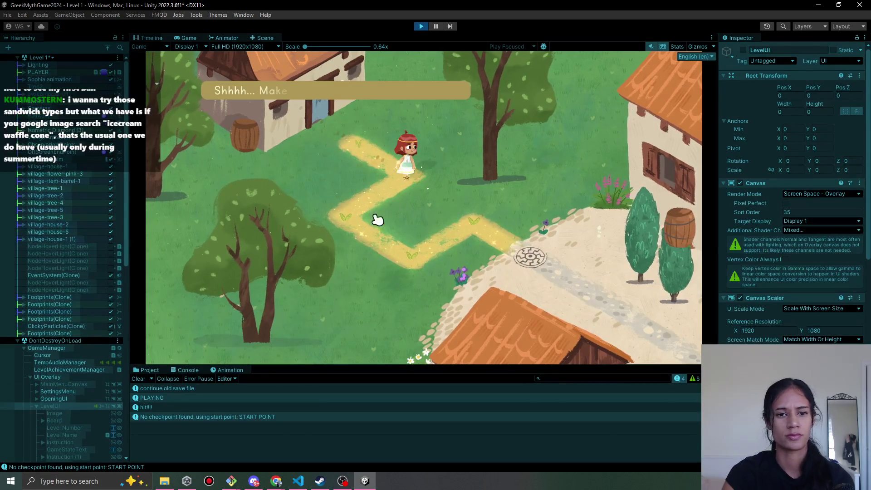
pyautogui.click(402, 252)
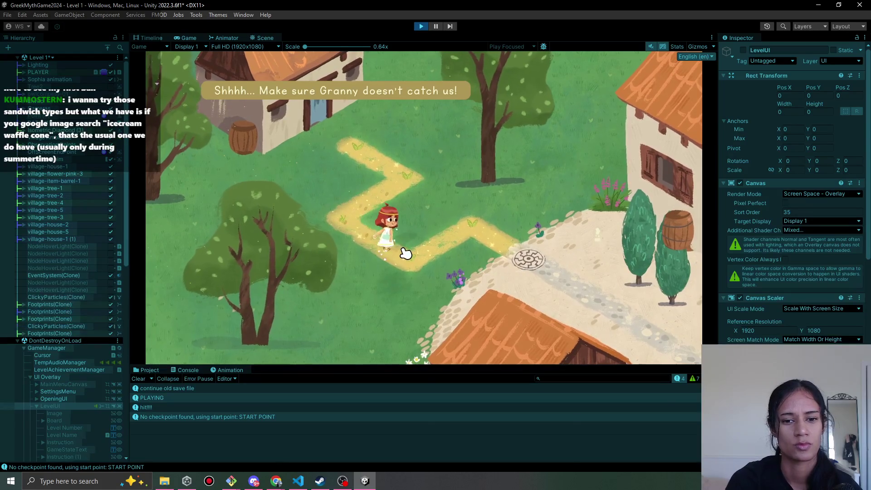
pyautogui.click(467, 236)
pyautogui.click(508, 251)
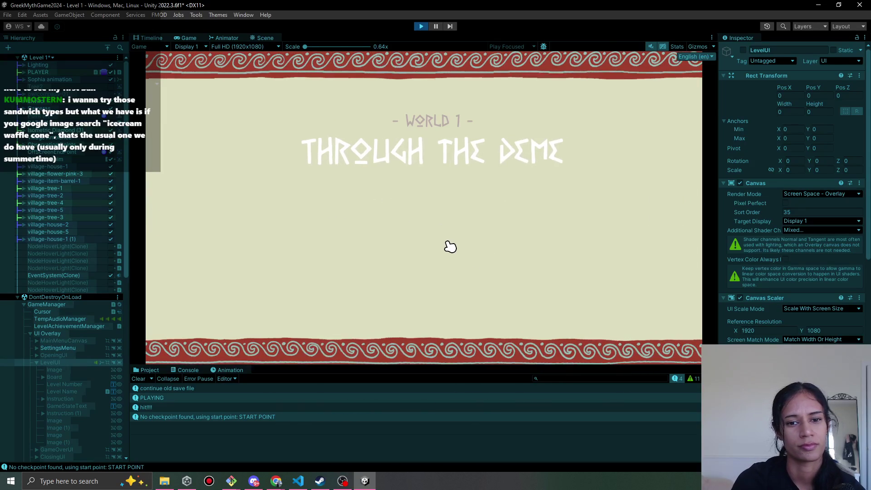
pyautogui.doubleClick(593, 179)
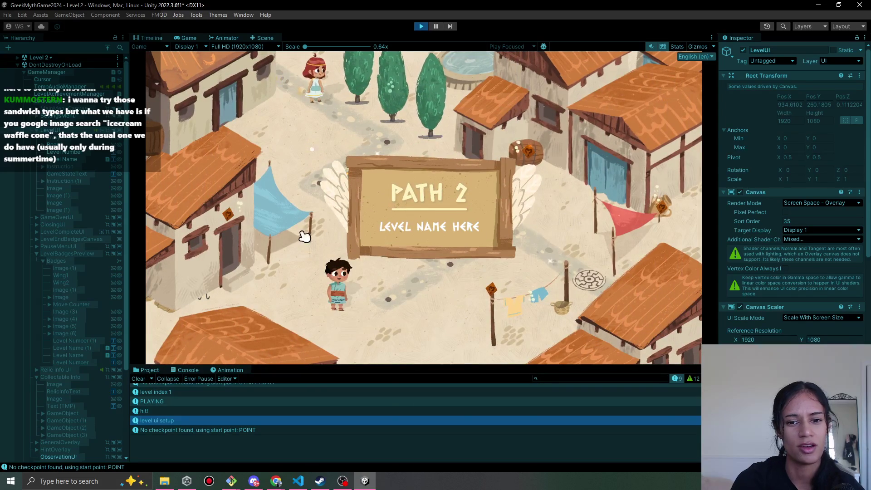
pyautogui.click(420, 26)
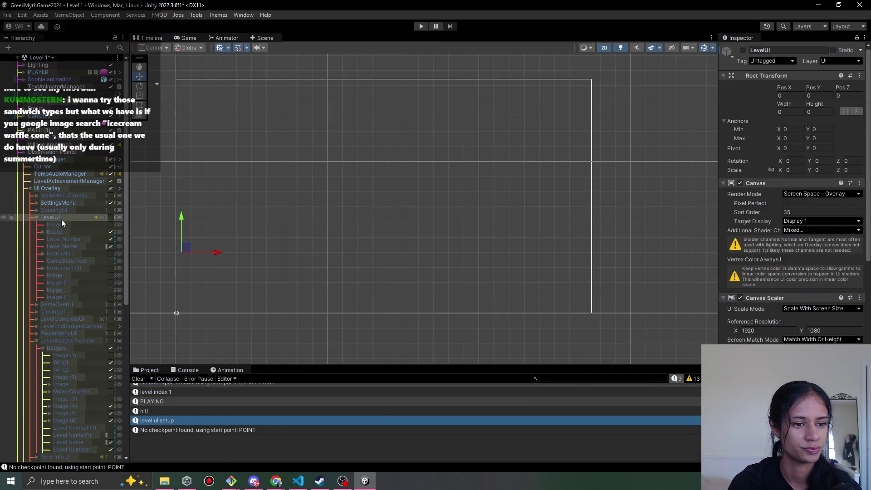
# Frame and zoom the Scene view on the Level Name text, then switch to GameInformation.cs.
pyautogui.doubleClick(76, 246)
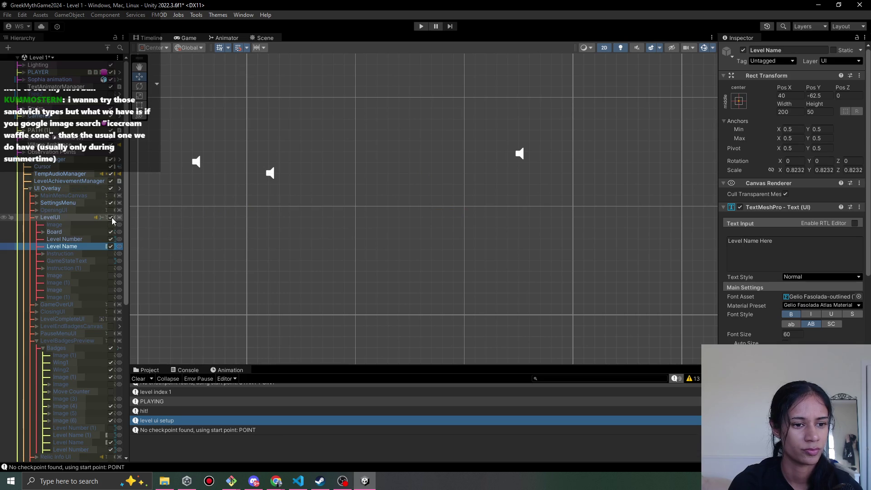
pyautogui.doubleClick(90, 246)
pyautogui.scroll(-3, 409, 241)
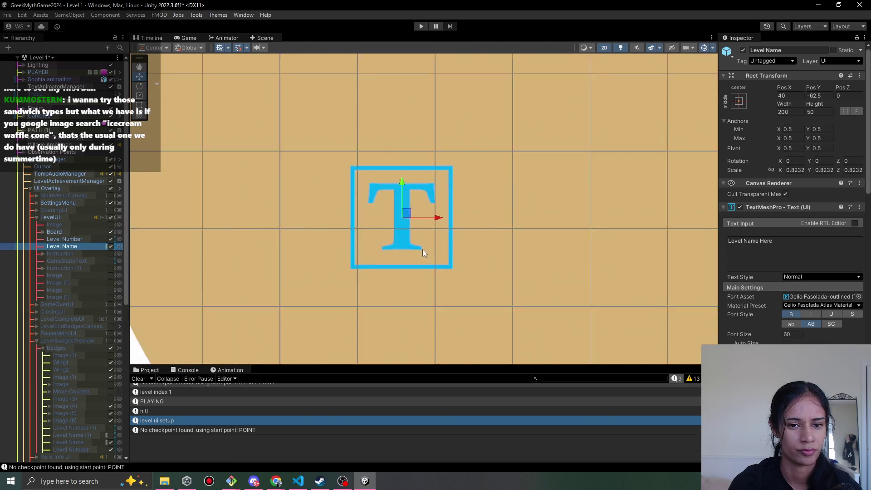
pyautogui.scroll(5, 446, 262)
pyautogui.scroll(-10, 454, 270)
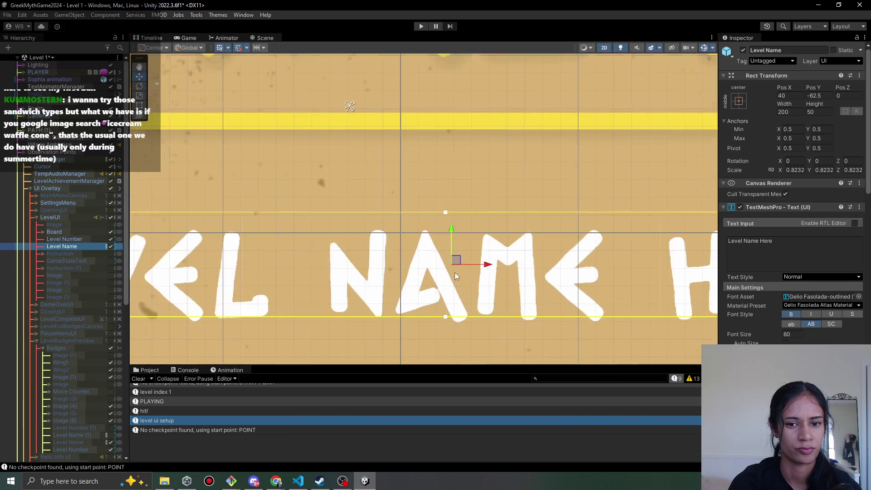
pyautogui.scroll(-3, 460, 294)
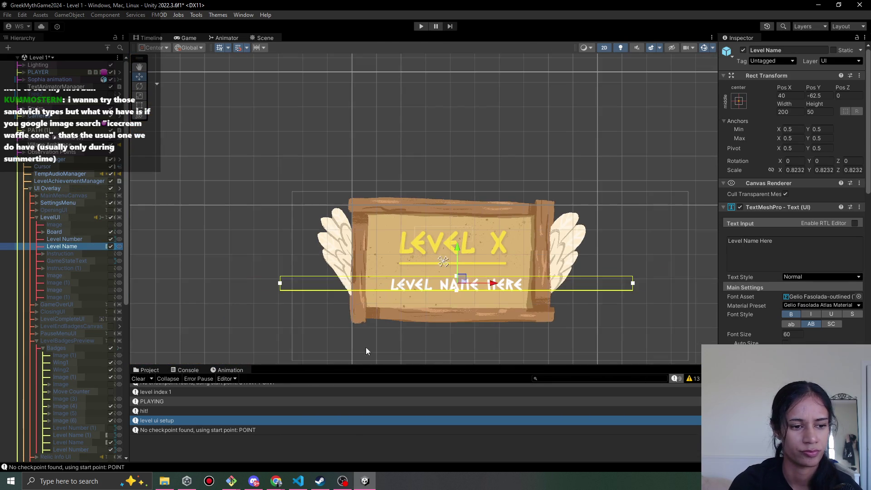
pyautogui.click(298, 481)
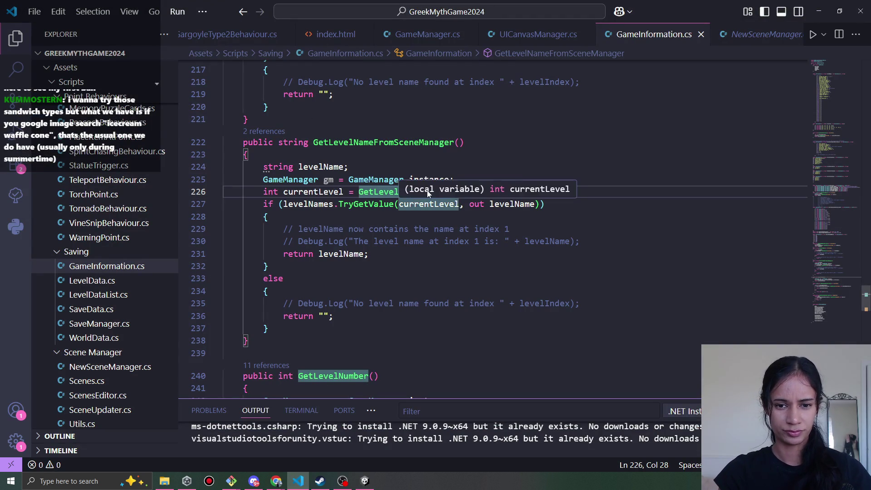
# Delete the unused 'GameManager gm = GameManager.instance;' line from GetLevelNameFromSceneManager.
pyautogui.keyDown('ctrl'); pyautogui.click(396, 192); pyautogui.keyUp('ctrl')
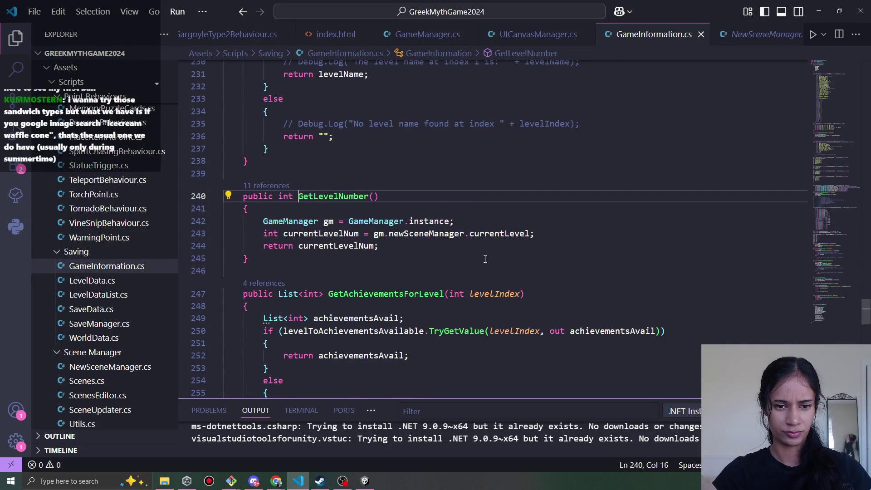
pyautogui.hotkey('alt', 'Left')
pyautogui.tripleClick(407, 223)
pyautogui.press('BackSpace')
# Start a print/Debug.Log line at the method's start, remove it, and save GameInformation.cs.
pyautogui.click(394, 210)
pyautogui.click(408, 198)
pyautogui.press('Return')
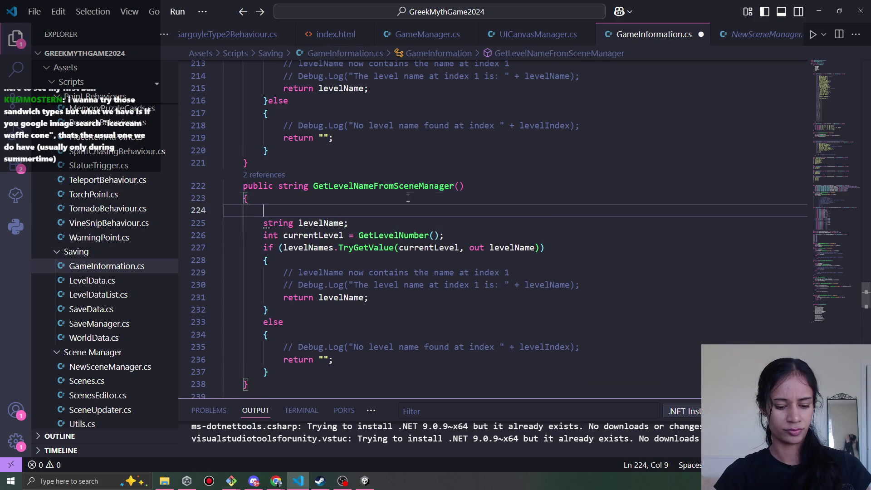
pyautogui.write('prin')
pyautogui.press('BackSpace')
pyautogui.press('BackSpace')
pyautogui.press('BackSpace')
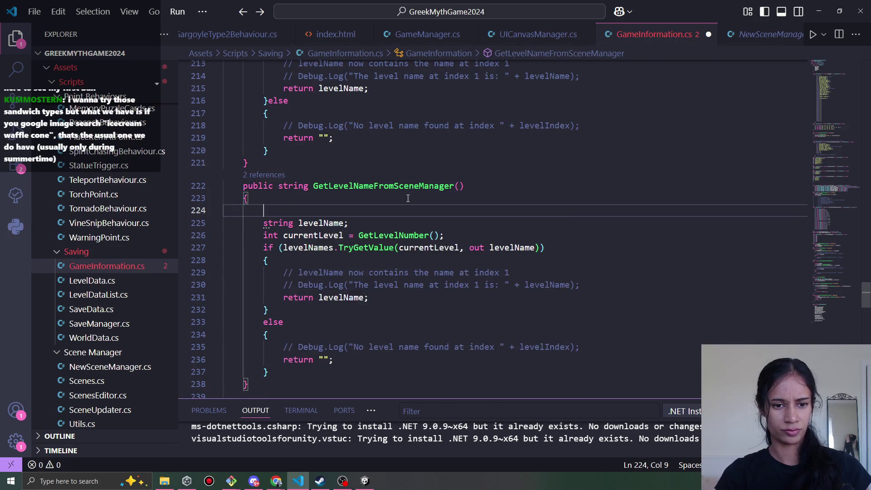
pyautogui.hotkey('ctrl', 's')
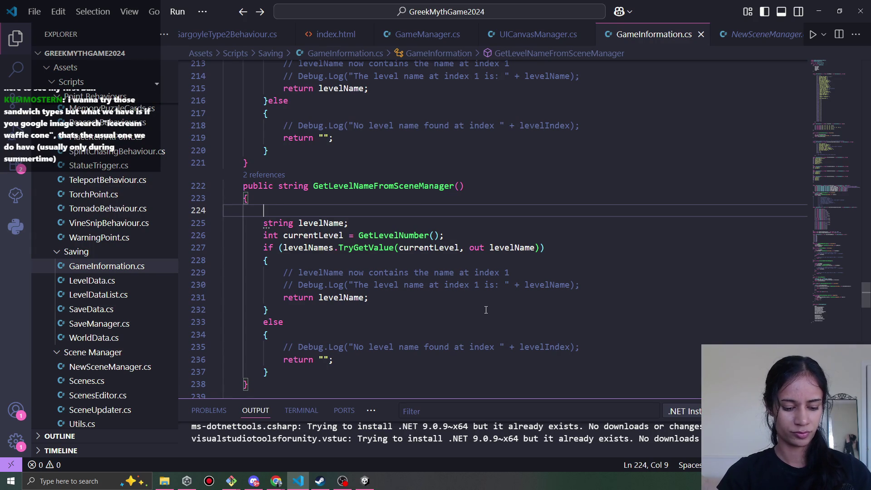
pyautogui.write('Debug')
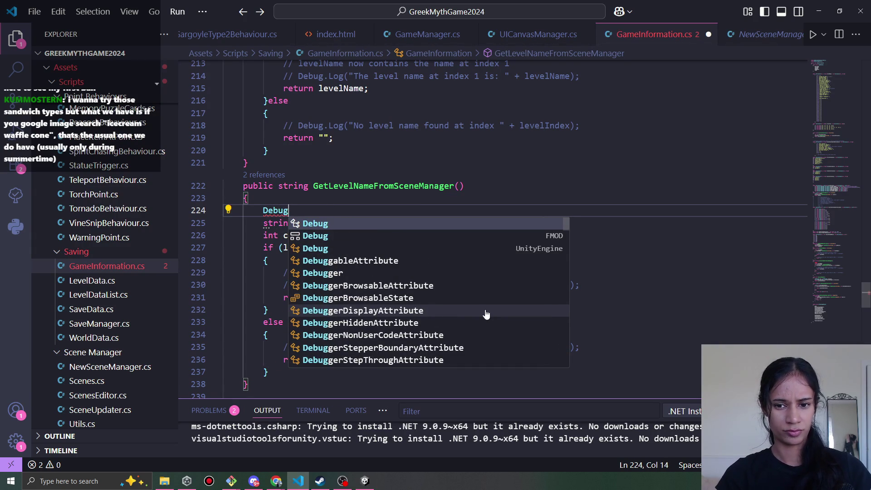
pyautogui.write('.')
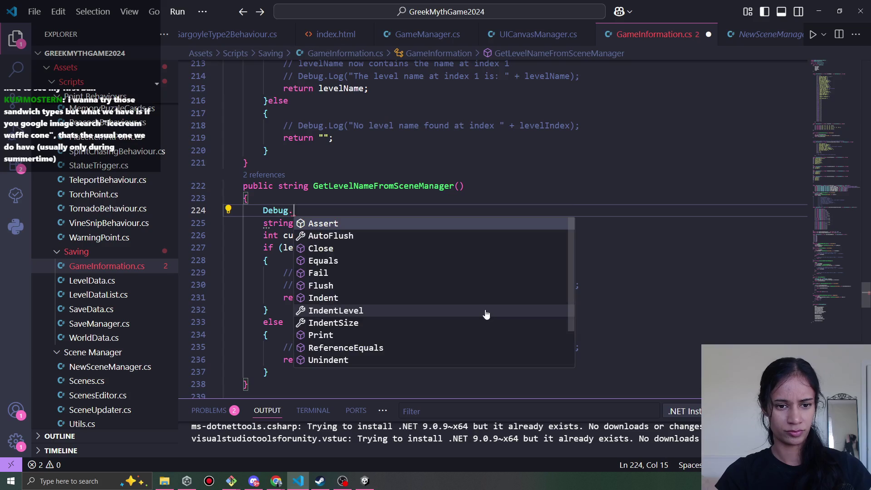
pyautogui.write('l')
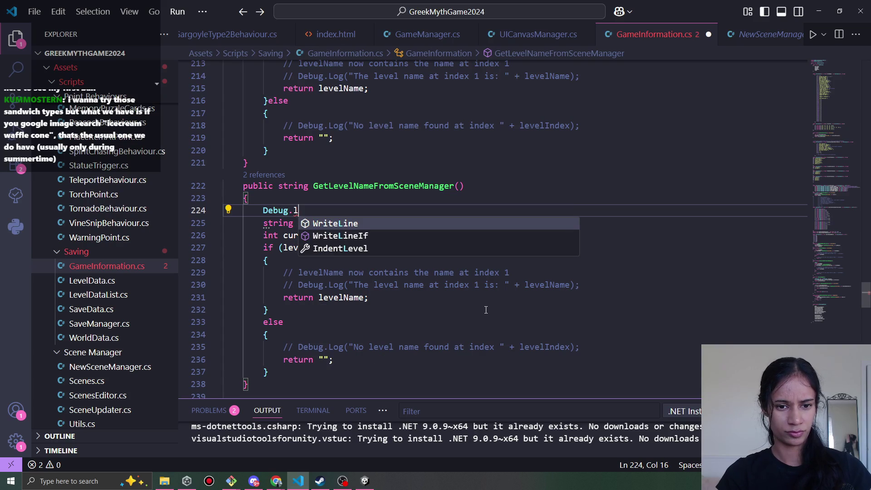
pyautogui.press('BackSpace')
pyautogui.press('BackSpace')
pyautogui.press('BackSpace')
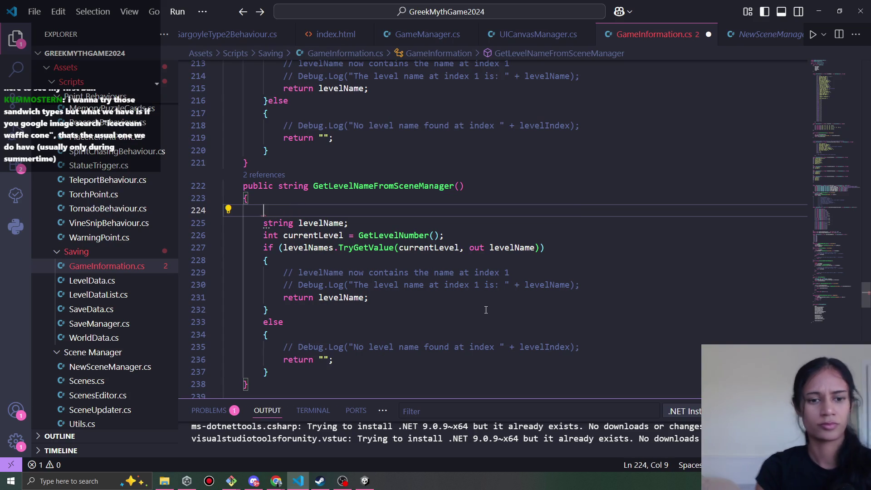
pyautogui.hotkey('ctrl', 's')
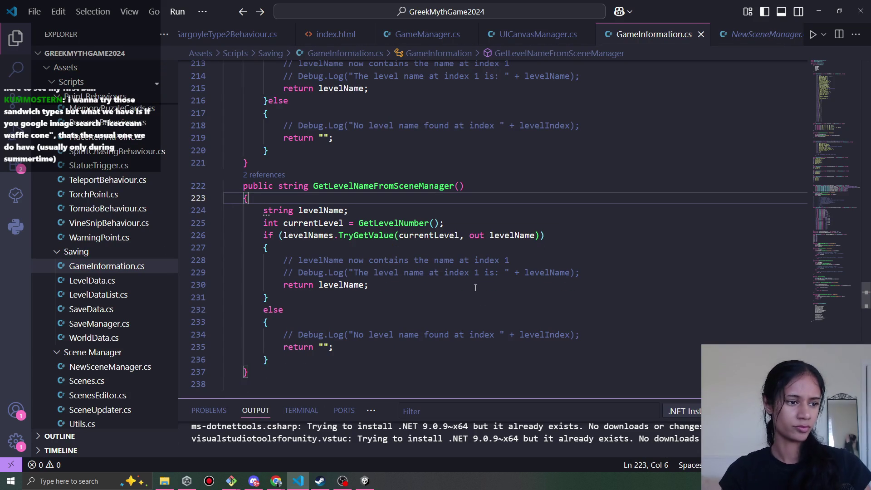
# Inspect the lookup branch and toggle the level-name Debug.Log line's comment on and back off.
pyautogui.click(369, 223)
pyautogui.scroll(-2, 453, 204)
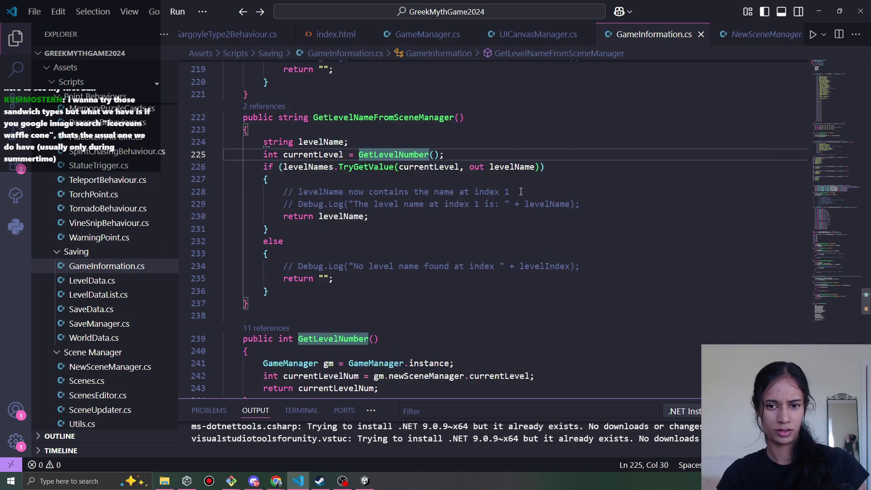
pyautogui.click(471, 179)
pyautogui.click(440, 216)
pyautogui.click(415, 203)
pyautogui.hotkey('ctrl', '/')
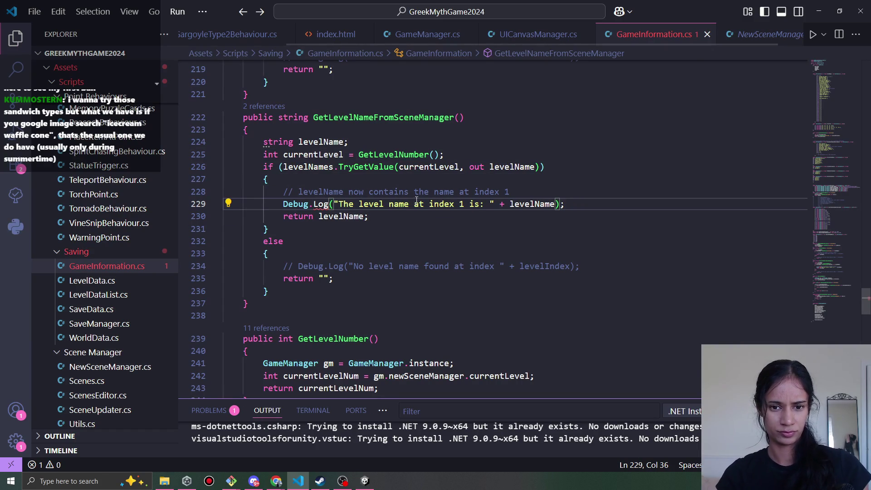
pyautogui.hotkey('ctrl', '/')
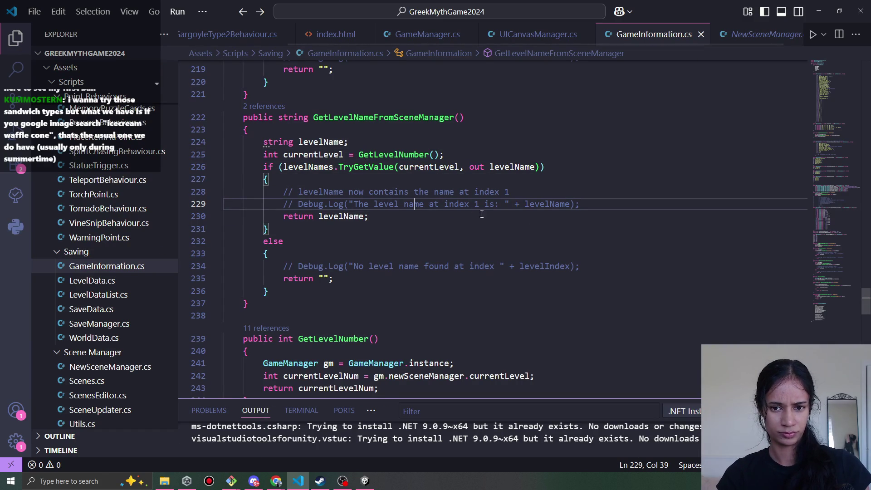
pyautogui.scroll(-1, 456, 233)
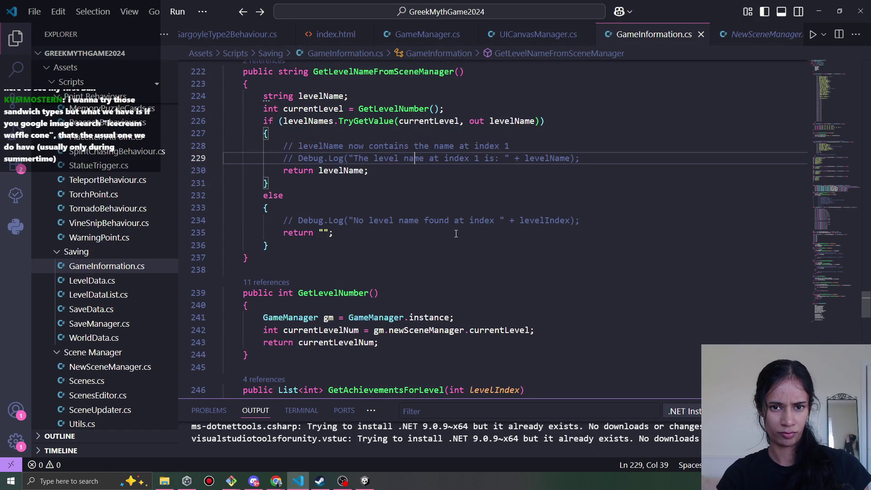
pyautogui.scroll(1, 456, 233)
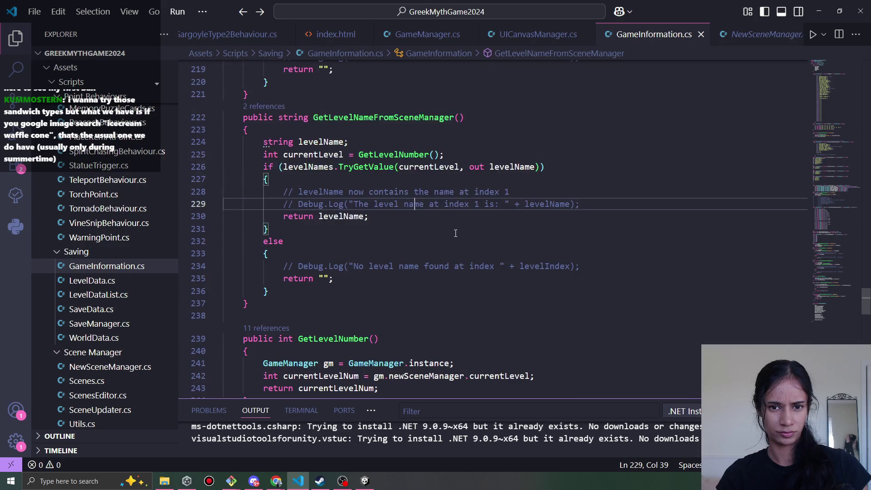
# Review the levelNames dictionary and uses of GetLevelNameFromSceneManager, then check UICanvasManager.cs's ShowLevelUI.
pyautogui.click(418, 118)
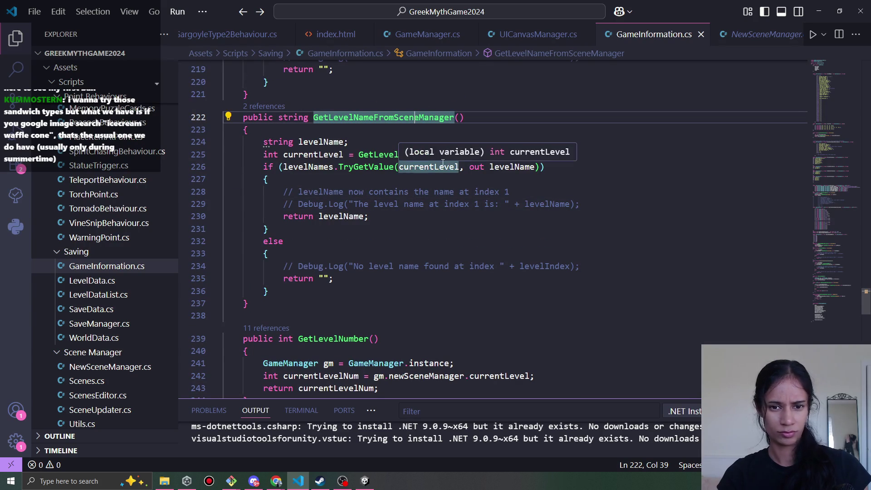
pyautogui.keyDown('ctrl'); pyautogui.click(330, 167); pyautogui.keyUp('ctrl')
pyautogui.hotkey('alt', 'Left')
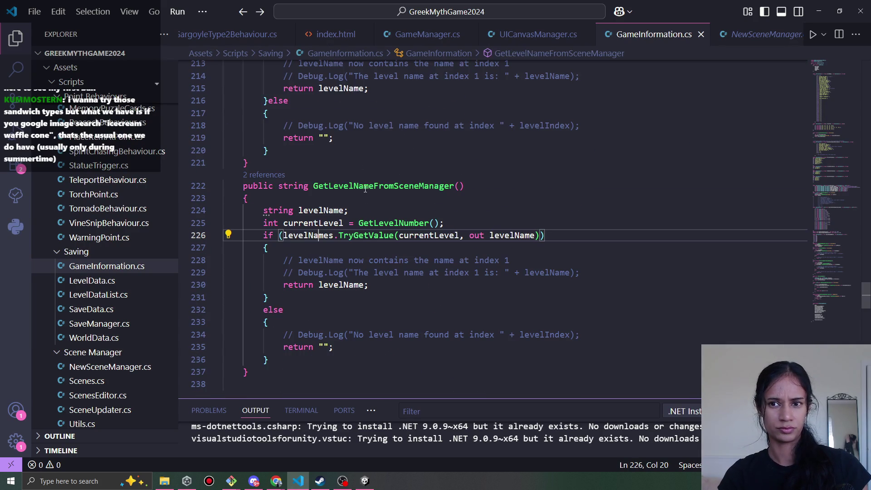
pyautogui.click(408, 186)
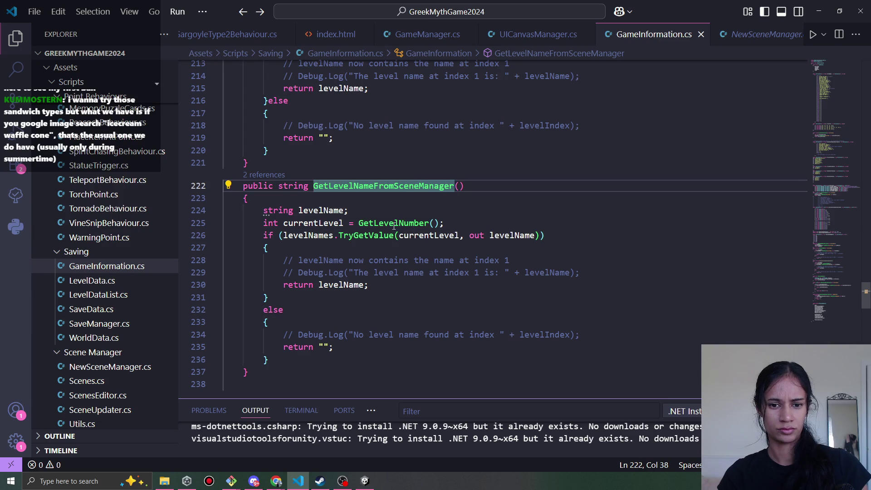
pyautogui.scroll(-2, 502, 233)
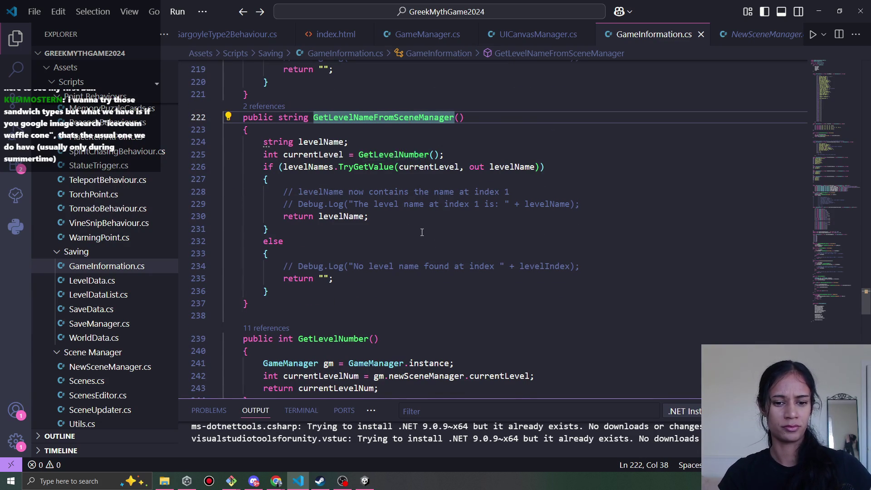
pyautogui.scroll(-3, 423, 233)
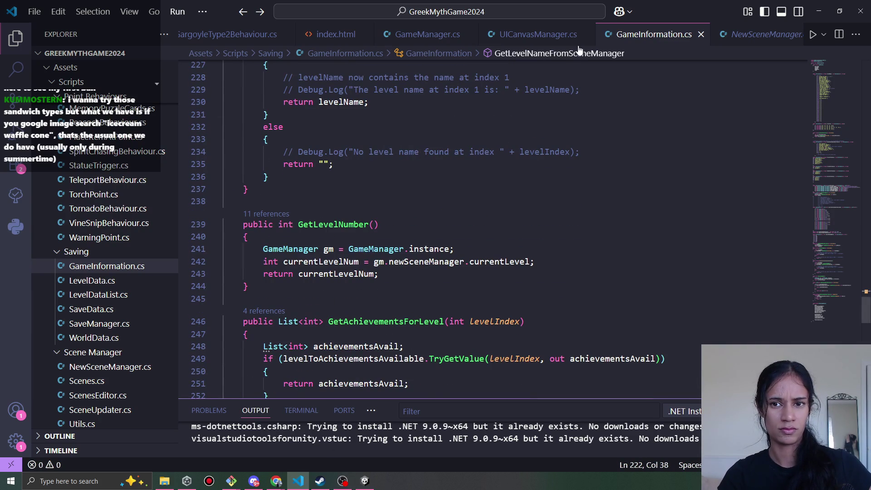
pyautogui.scroll(5, 457, 208)
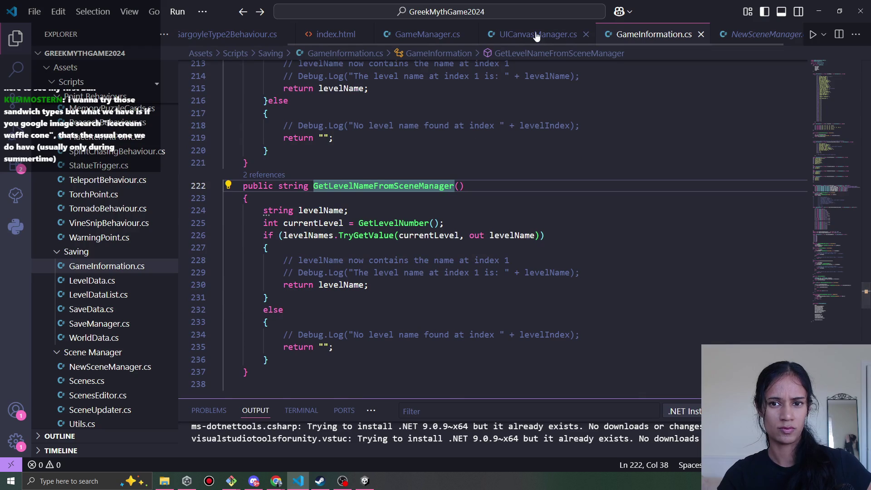
pyautogui.click(535, 34)
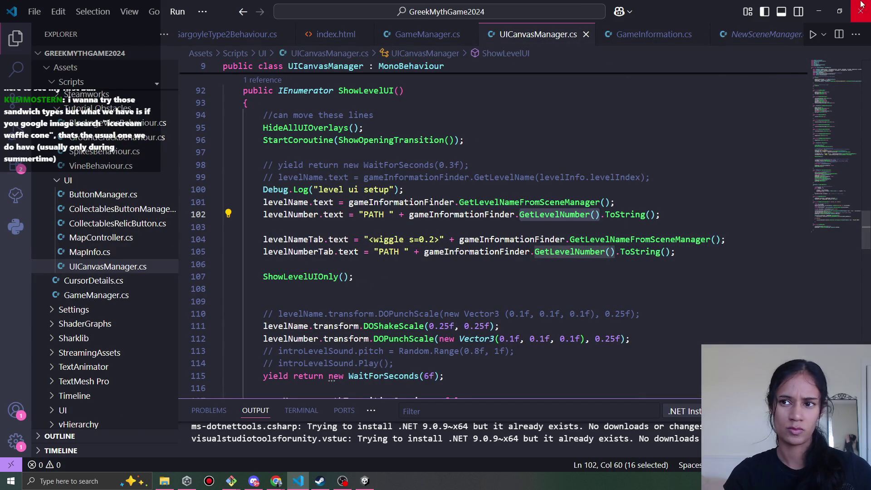
pyautogui.click(819, 11)
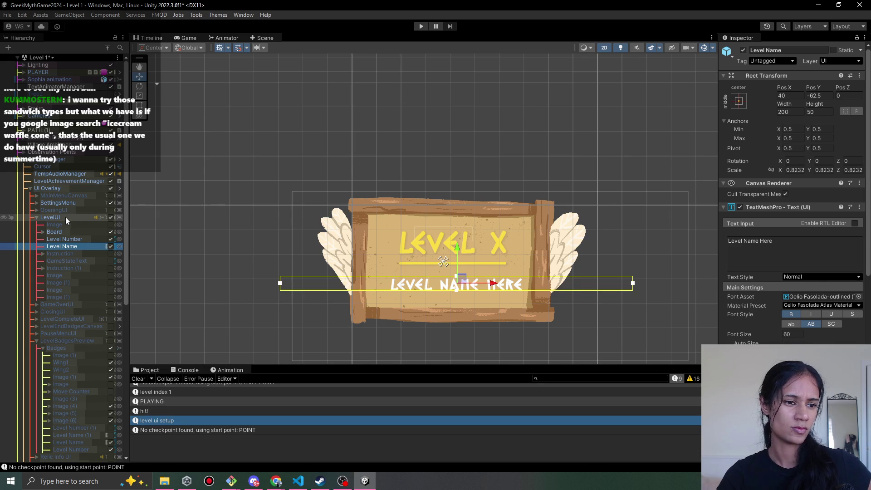
# Deactivate the LevelUI overlay object and start playtesting Level 1.
pyautogui.click(65, 217)
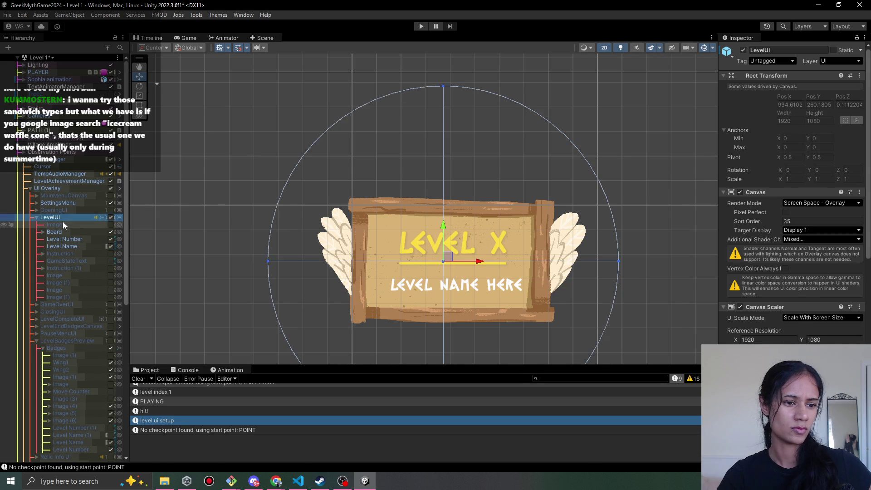
pyautogui.click(743, 50)
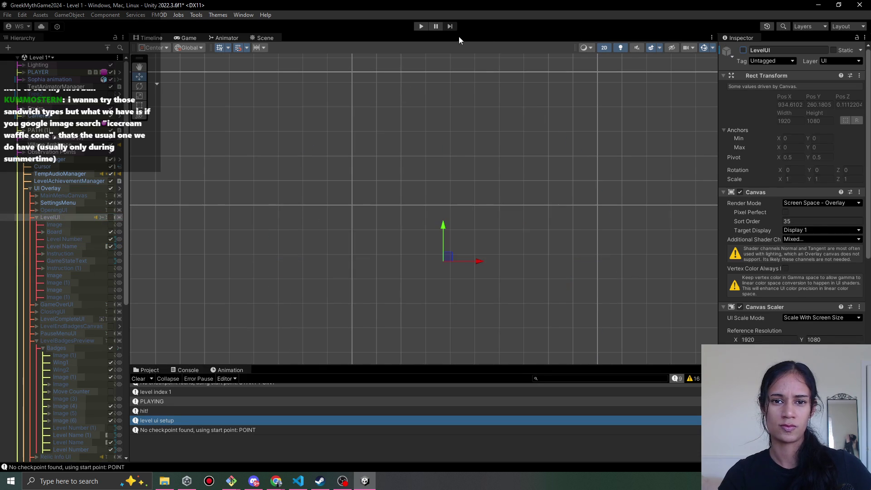
pyautogui.click(421, 26)
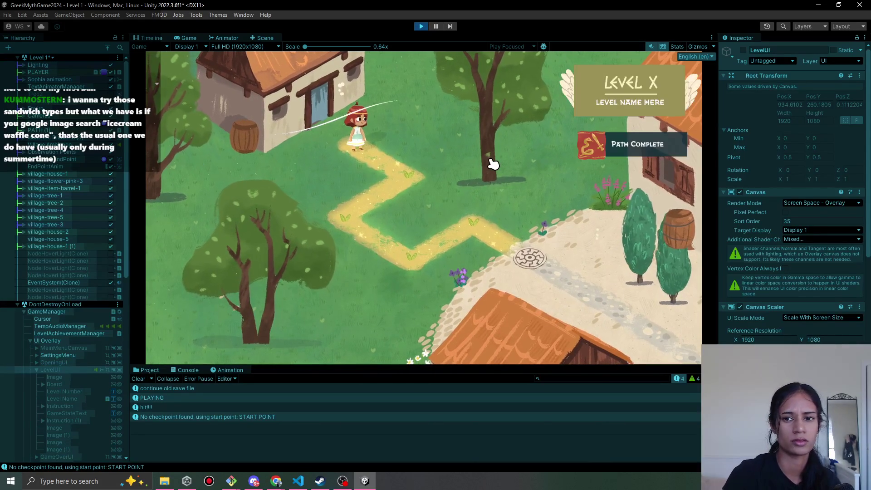
# Walk the character into Level 2, whose PATH 2 banner still reads 'Level Name Here', then stop.
pyautogui.click(393, 168)
pyautogui.click(358, 203)
pyautogui.click(393, 263)
pyautogui.click(482, 228)
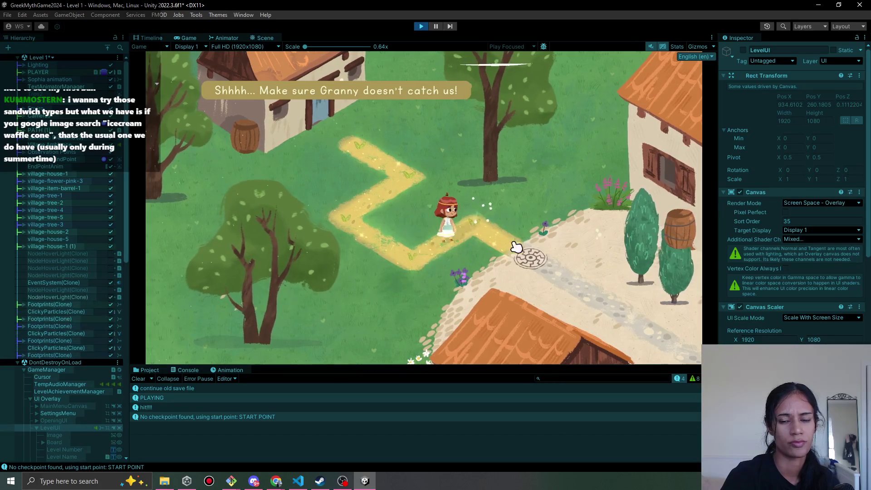
pyautogui.click(531, 253)
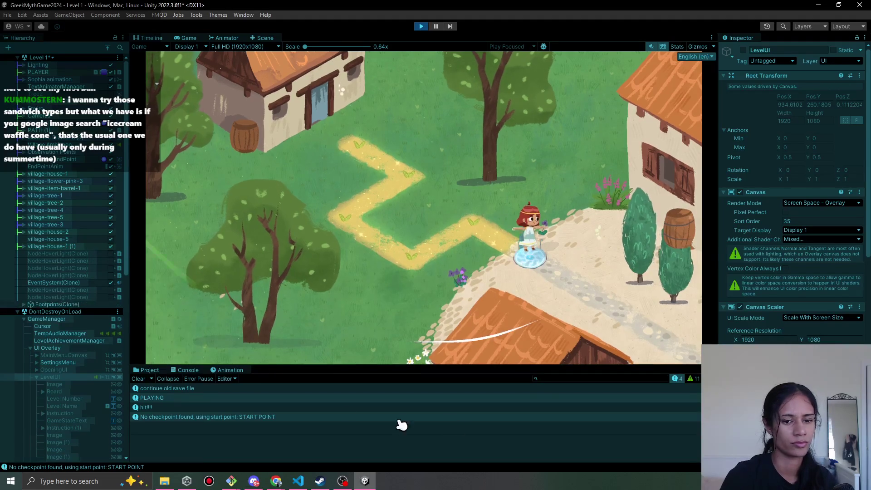
pyautogui.click(533, 294)
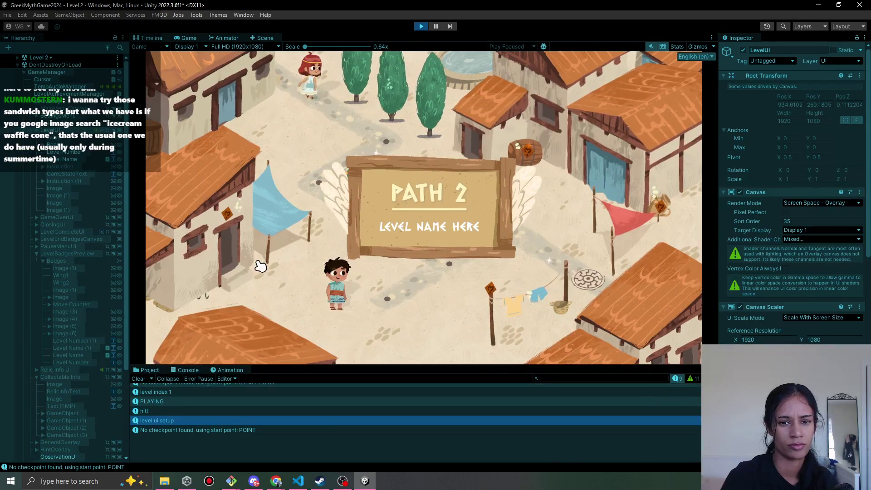
pyautogui.click(421, 25)
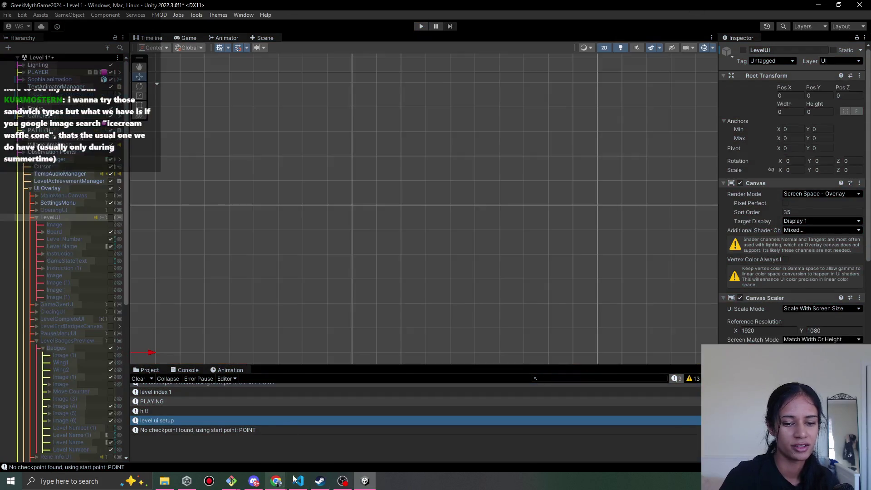
pyautogui.click(296, 480)
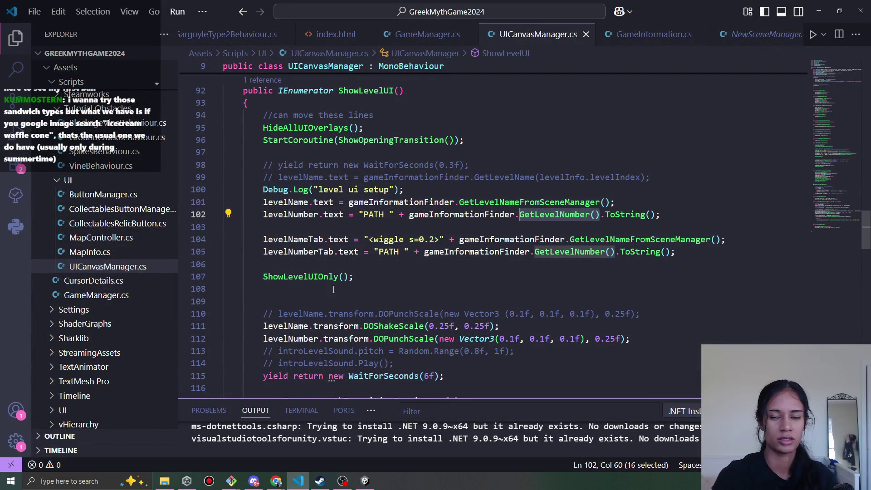
# Try deleting and commenting out line 101's scene-name call, restoring it each time.
pyautogui.moveTo(607, 203); pyautogui.dragTo(349, 203)
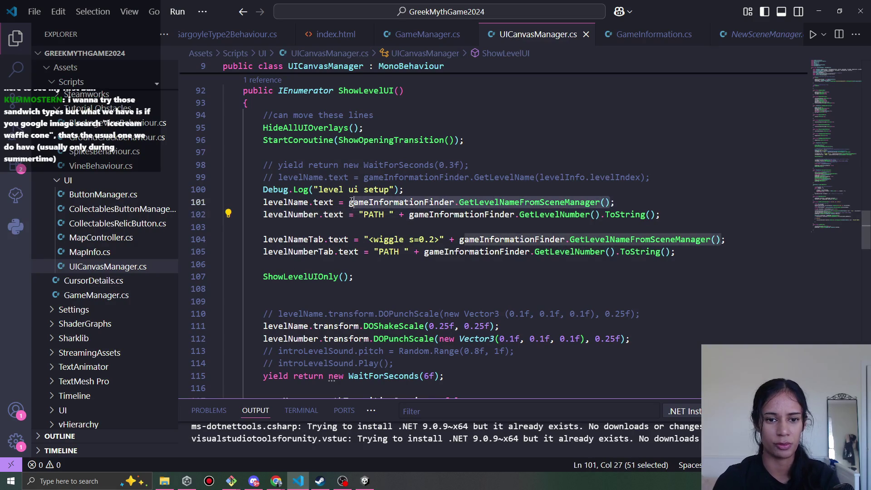
pyautogui.press('BackSpace')
pyautogui.hotkey('ctrl', 'z')
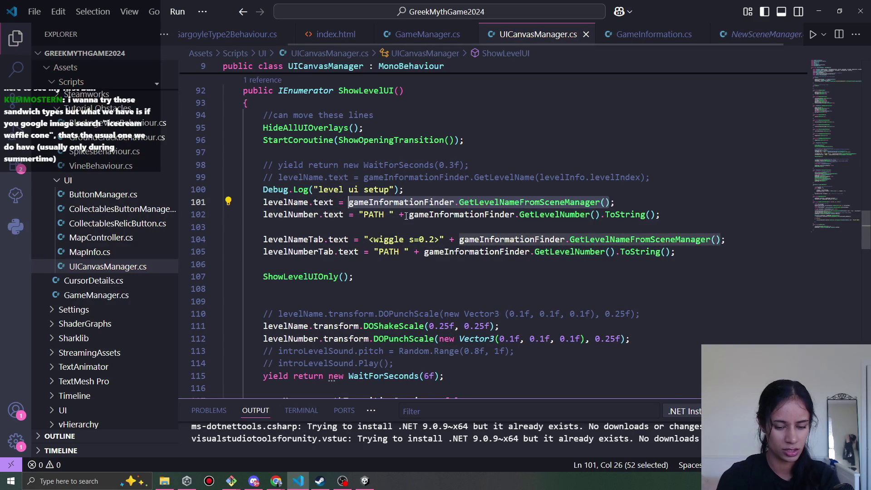
pyautogui.hotkey('ctrl', 'v')
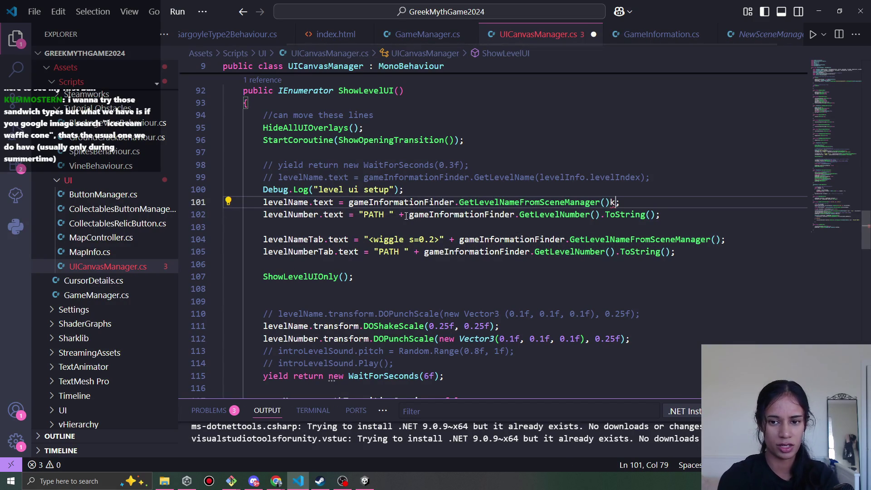
pyautogui.hotkey('ctrl', 'k')
pyautogui.hotkey('ctrl', 'c')
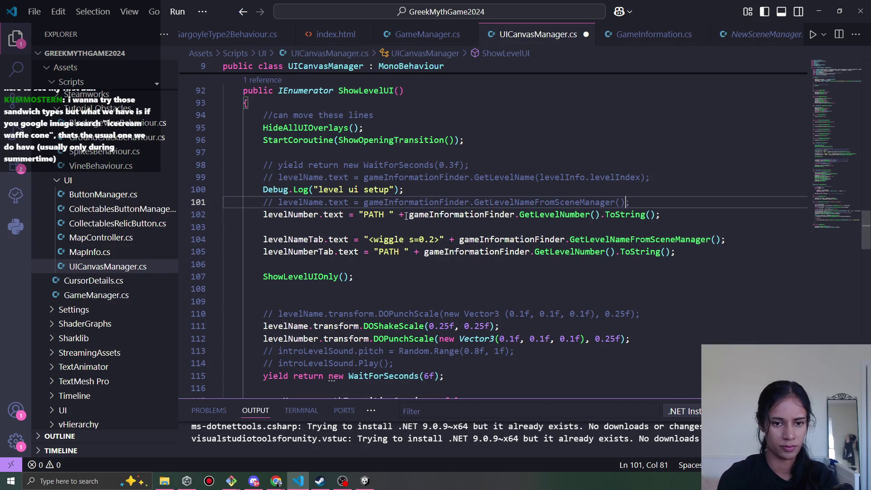
pyautogui.hotkey('ctrl', 'k')
pyautogui.hotkey('ctrl', 'u')
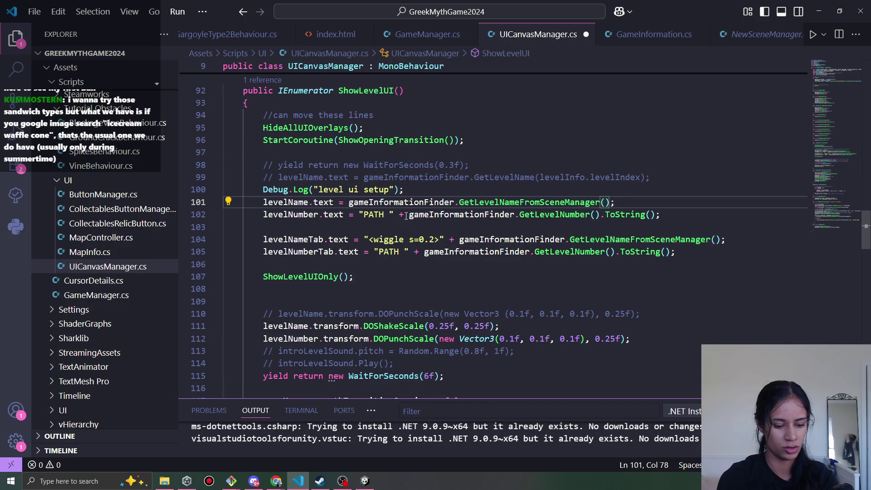
# Duplicate line 101, comment out the copy, and replace the call with "YO PATH NAME HERE".
pyautogui.hotkey('shift', 'alt', 'Down')
pyautogui.hotkey('ctrl', 'k')
pyautogui.hotkey('ctrl', 'c')
pyautogui.press('Up')
pyautogui.hotkey('ctrl', 'BackSpace')
pyautogui.hotkey('ctrl', 'BackSpace')
pyautogui.hotkey('ctrl', 'BackSpace')
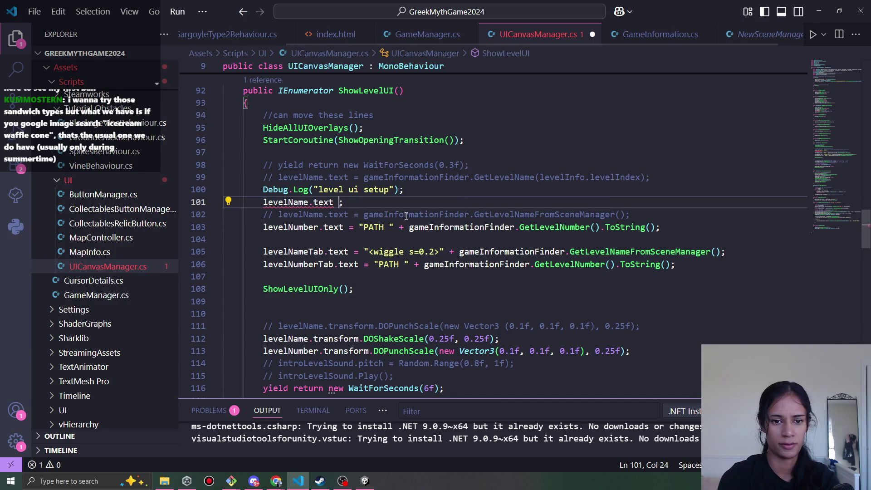
pyautogui.write('"')
pyautogui.press('Left')
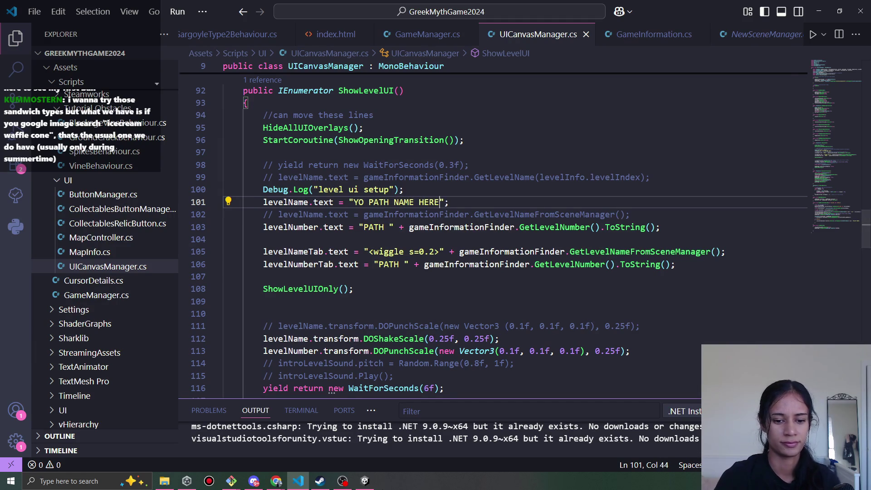
pyautogui.click(365, 481)
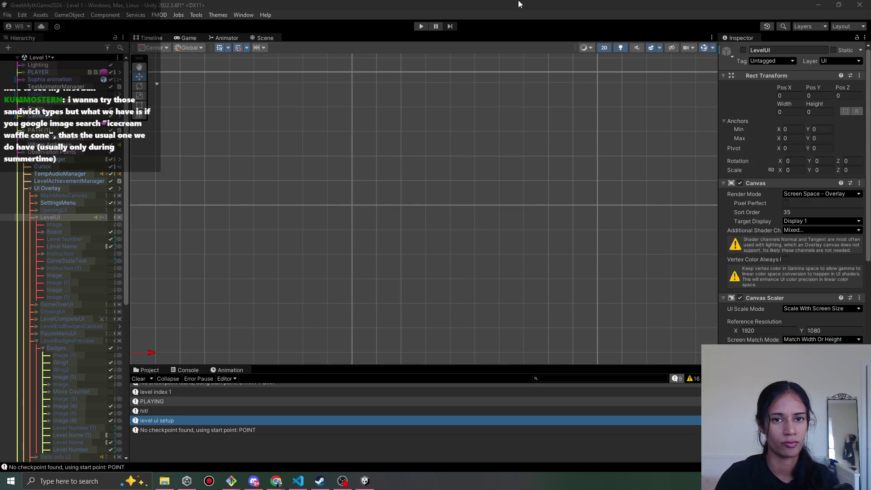
# Walk Level 1 into Level 2, whose banner still reads 'LEVEL NAME HERE', stop, and select GameManager.
pyautogui.click(517, 3)
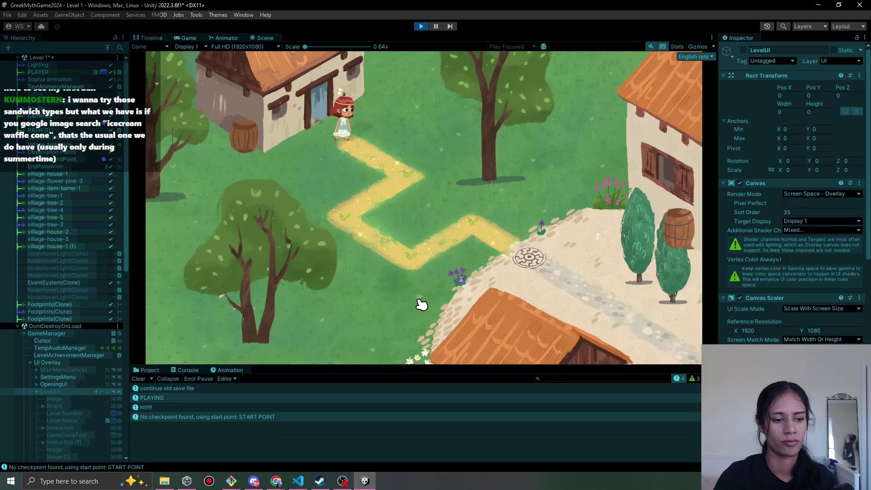
pyautogui.click(393, 194)
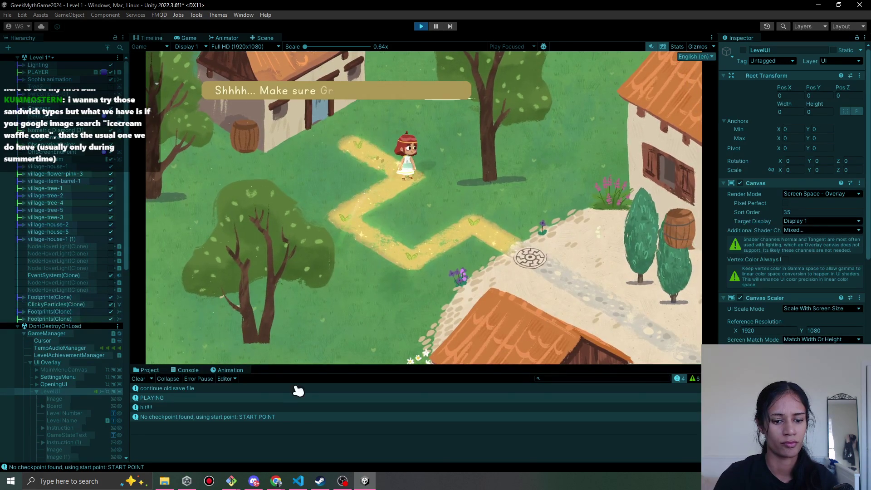
pyautogui.click(404, 185)
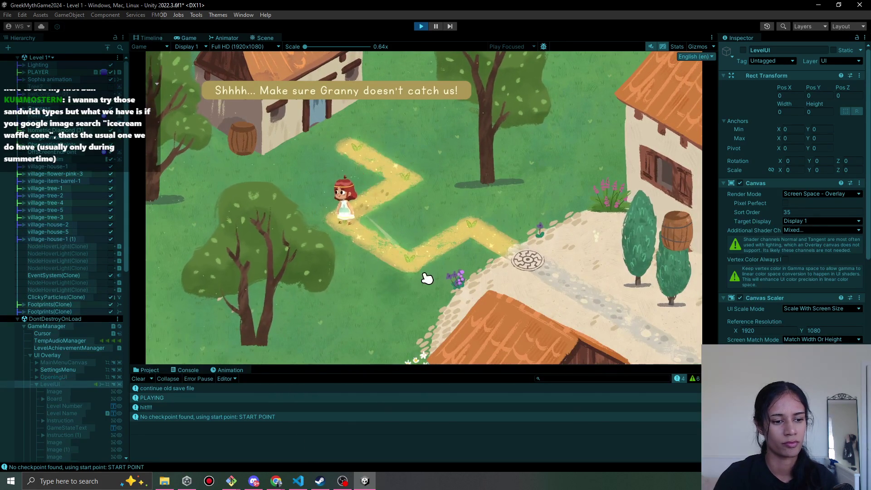
pyautogui.click(470, 238)
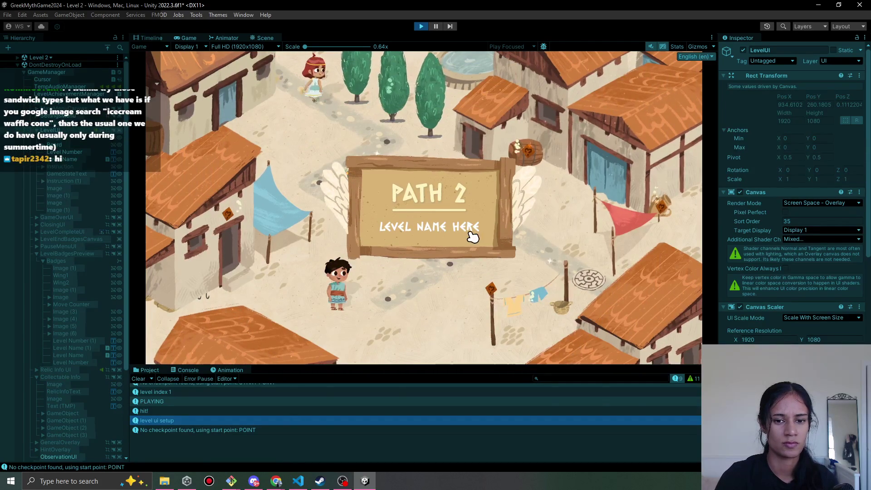
pyautogui.click(421, 27)
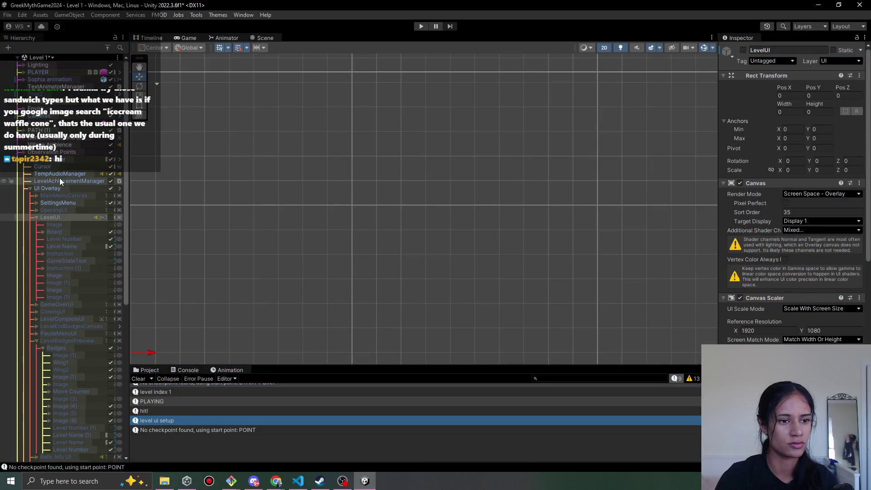
pyautogui.click(71, 159)
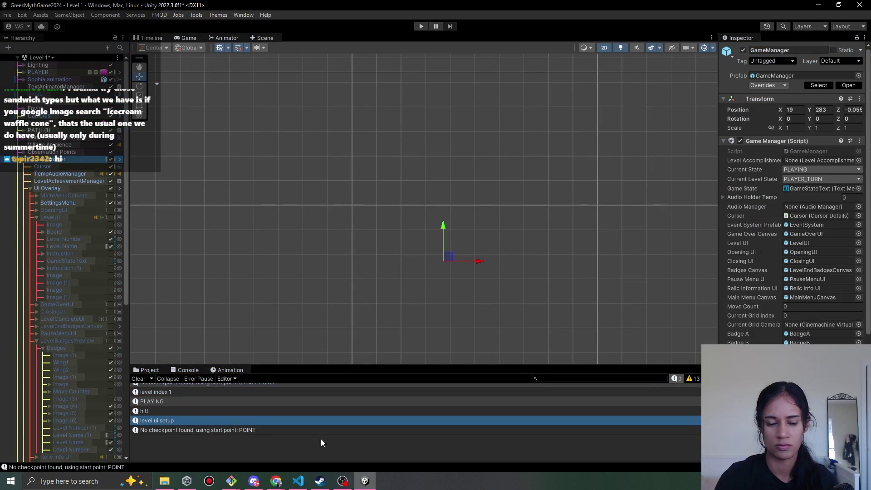
pyautogui.click(308, 487)
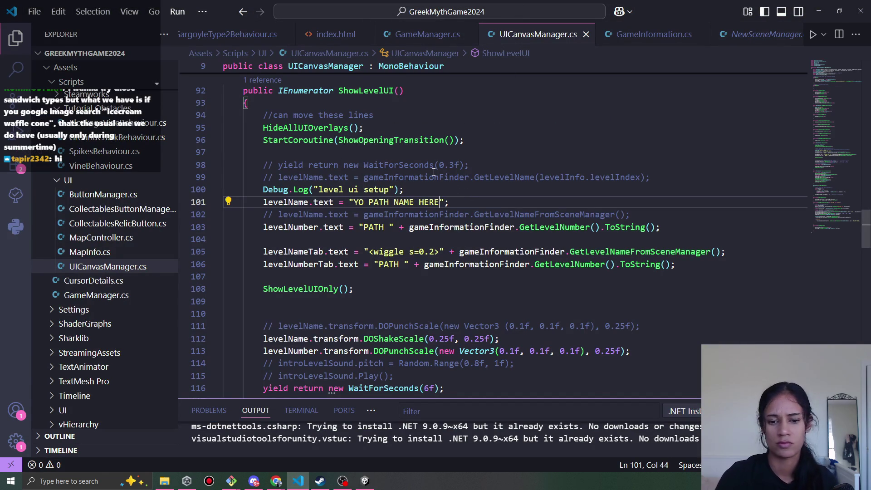
# Inspect the HideAllUIOverlays definition, including its levelUI line, and return to the call.
pyautogui.scroll(-1, 434, 170)
pyautogui.scroll(2, 459, 217)
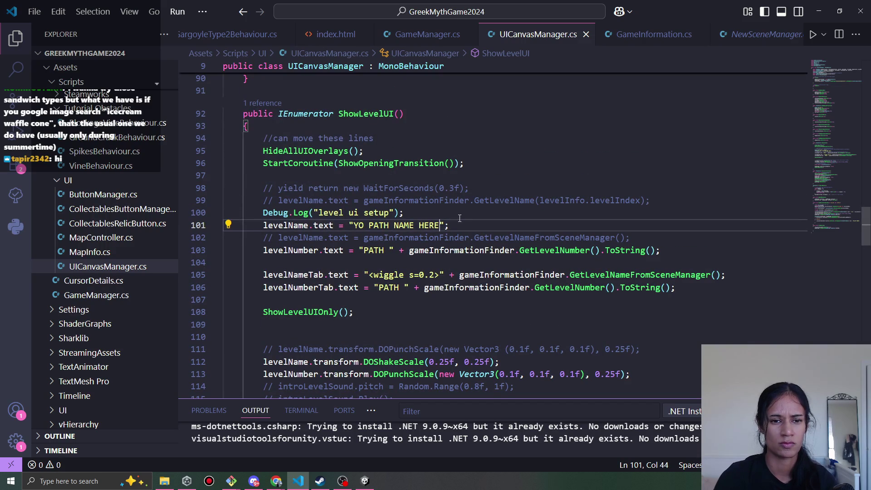
pyautogui.click(326, 150)
pyautogui.press('F12')
pyautogui.click(285, 233)
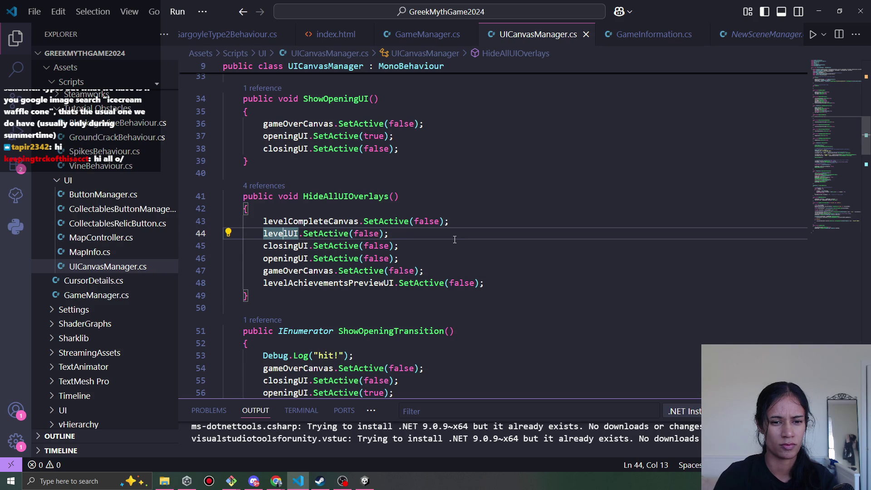
pyautogui.hotkey('alt', 'Left')
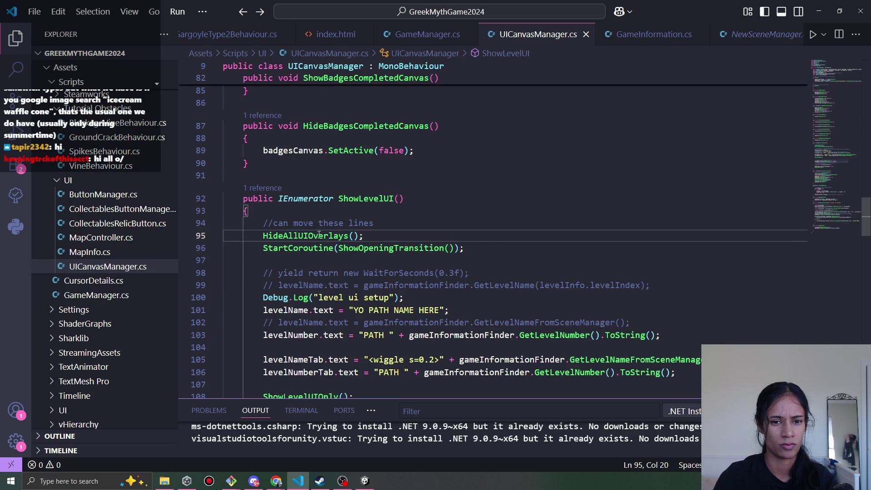
# Comment out the HideAllUIOverlays() call on line 95 at the start of ShowLevelUI.
pyautogui.hotkey('ctrl', 'k')
pyautogui.hotkey('ctrl', 'c')
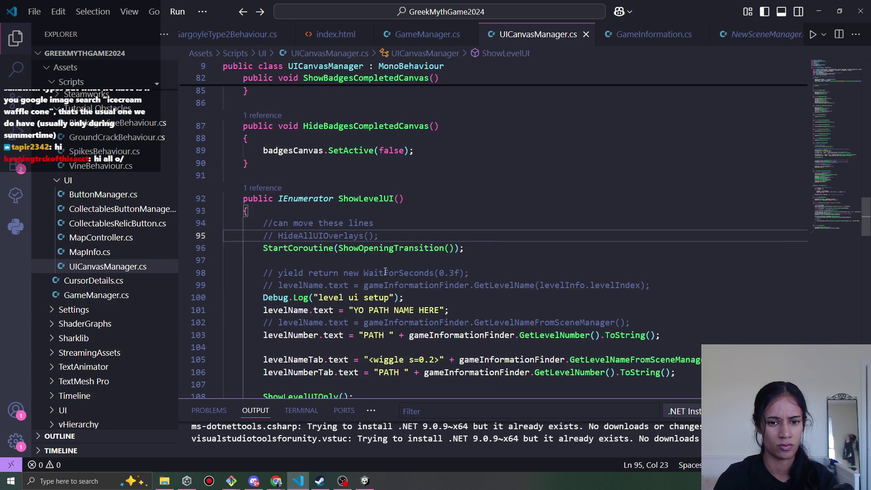
pyautogui.press('Down')
pyautogui.press('Down')
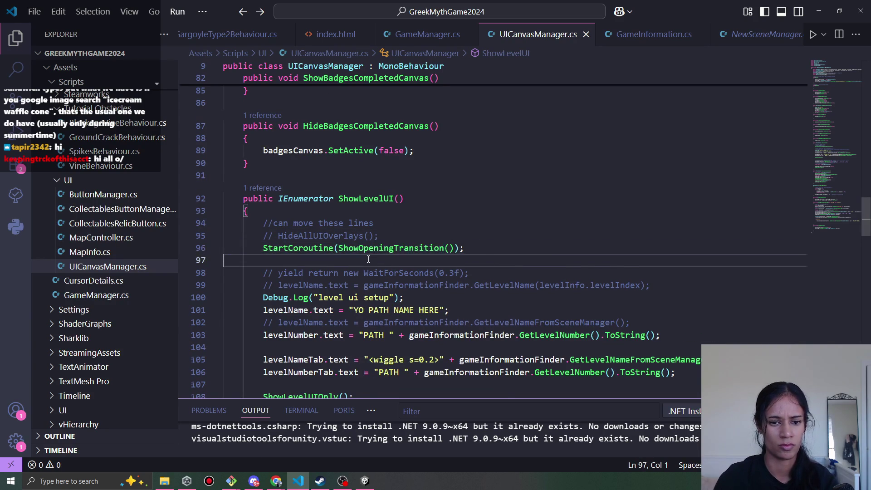
pyautogui.scroll(-1, 416, 287)
pyautogui.hotkey('alt', 'Tab')
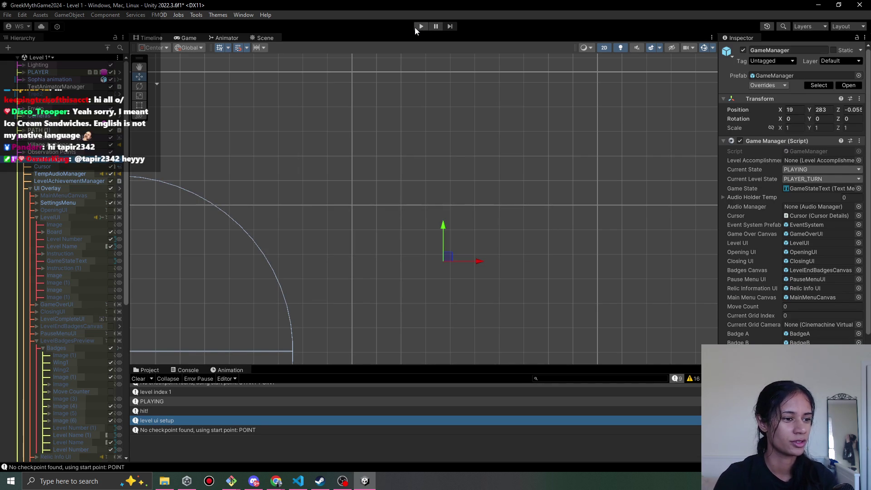
# Playtest from Level 1 into Level 2, then return to UICanvasManager.cs at the HideAllUIOverlays call.
pyautogui.click(421, 27)
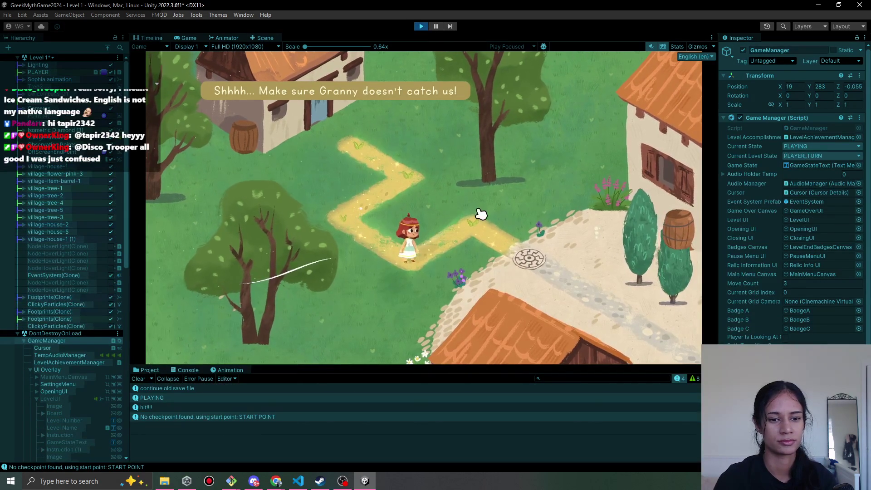
pyautogui.click(530, 255)
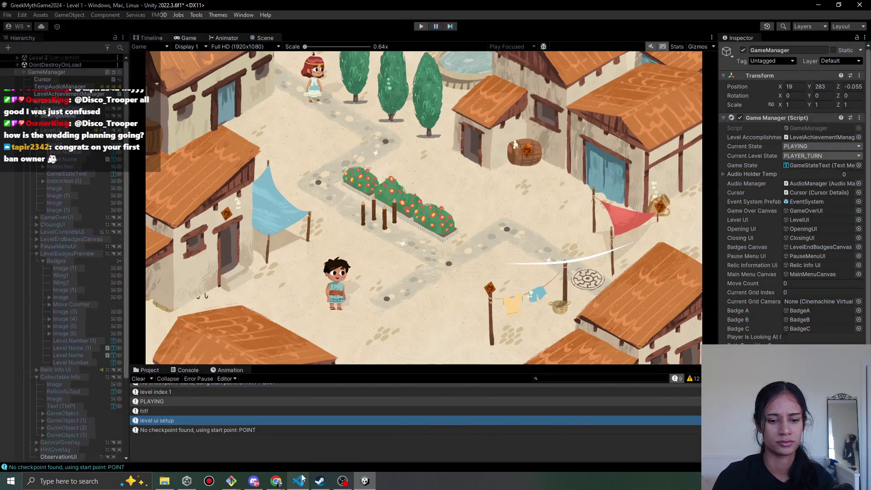
pyautogui.click(300, 479)
pyautogui.click(355, 190)
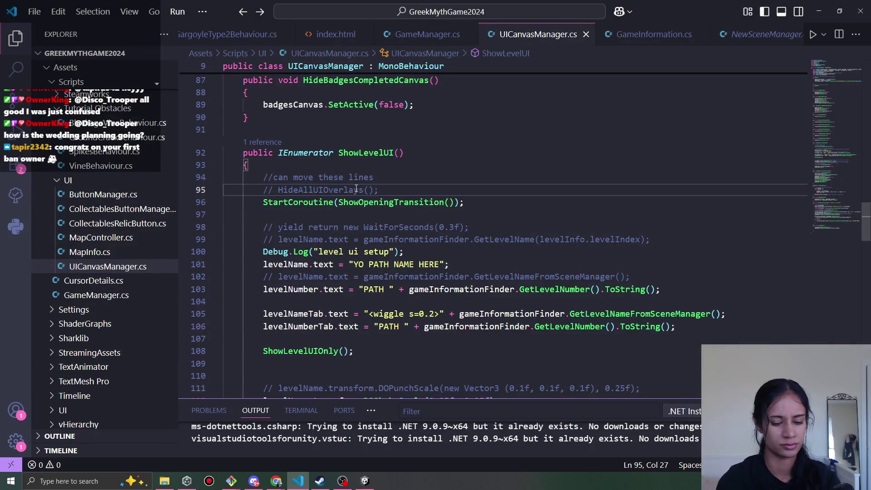
# Comment out levelUI.SetActive(false) on line 44 of HideAllUIOverlays, save, and go back to Unity.
pyautogui.keyDown('ctrl'); pyautogui.click(350, 190); pyautogui.keyUp('ctrl')
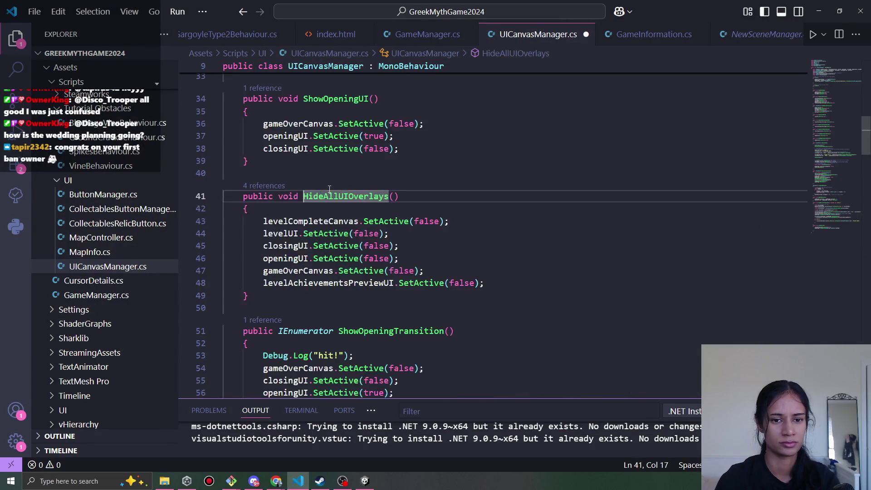
pyautogui.click(332, 234)
pyautogui.hotkey('ctrl', '/')
pyautogui.hotkey('ctrl', 's')
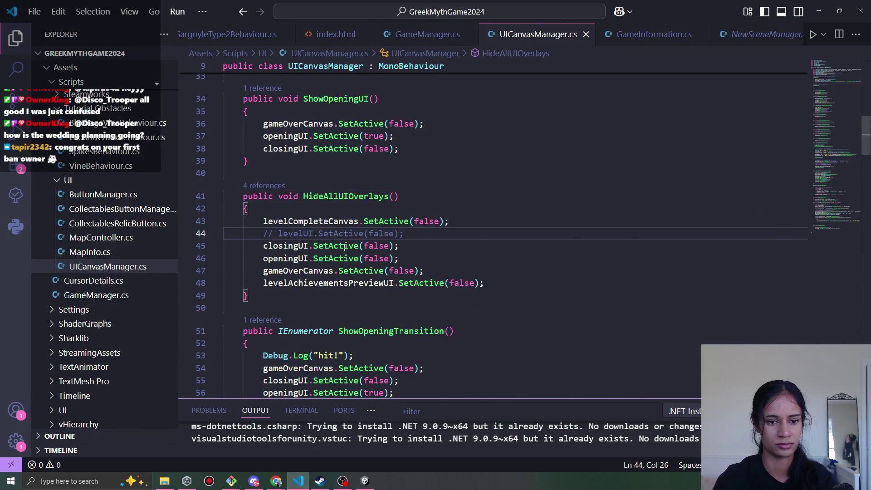
pyautogui.hotkey('alt', 'Tab')
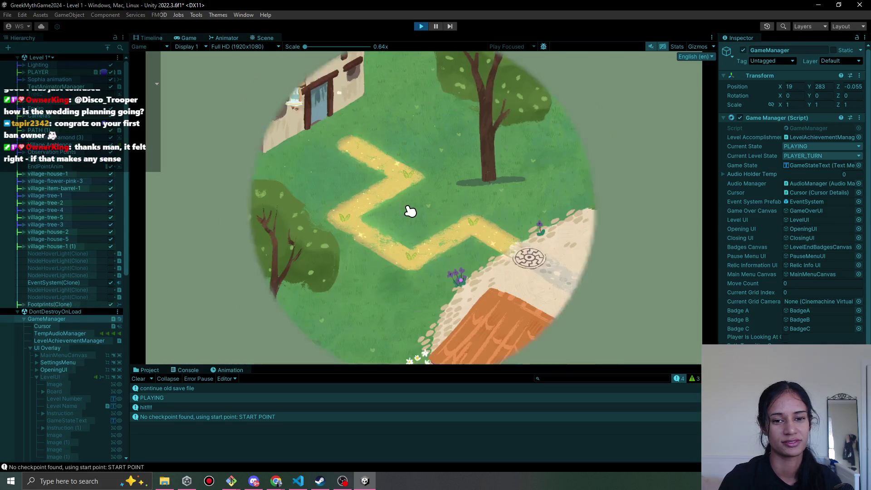
# Walk the player along the Level 1 path past the labyrinth stone into Level 2, then stop the game.
pyautogui.click(408, 175)
pyautogui.click(359, 218)
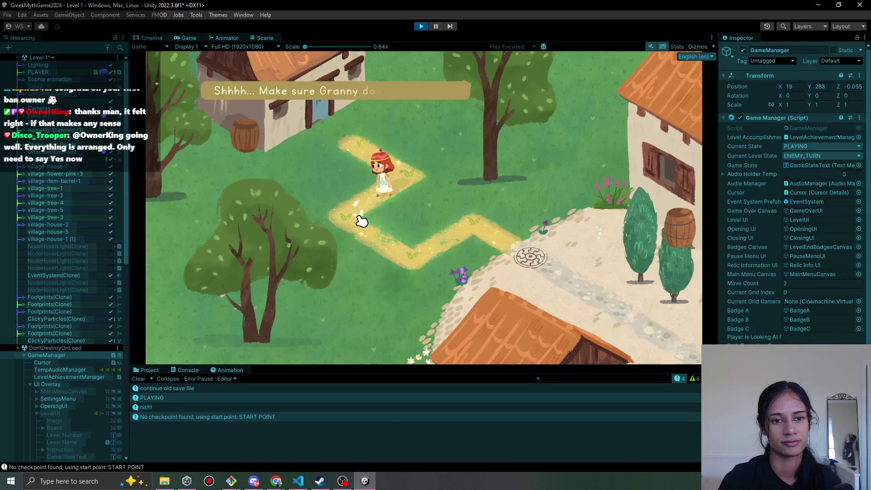
pyautogui.click(399, 265)
pyautogui.click(476, 229)
pyautogui.click(521, 259)
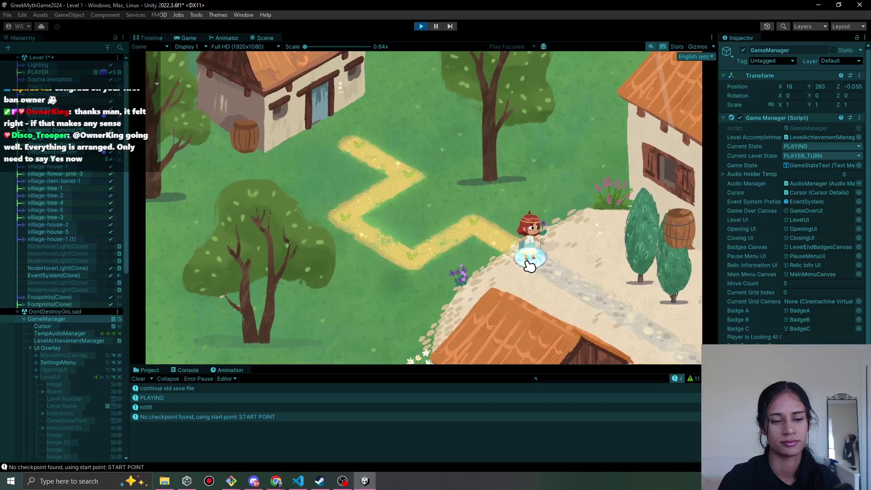
pyautogui.click(530, 266)
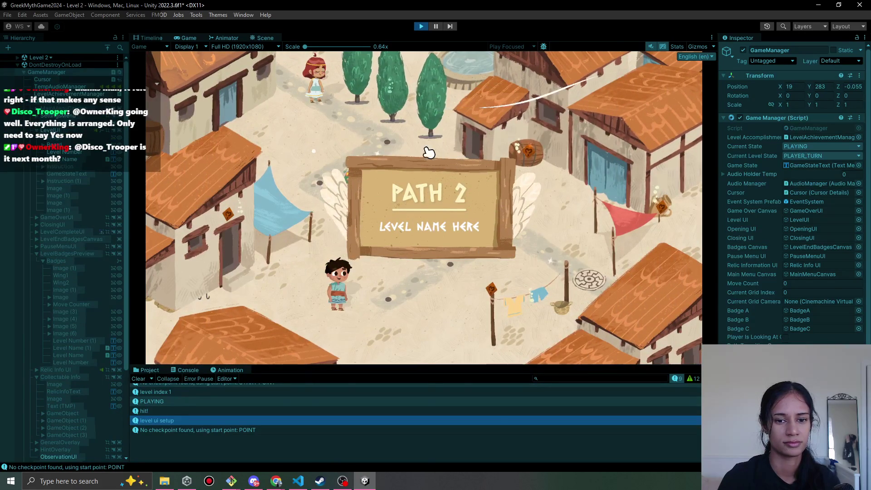
pyautogui.click(421, 25)
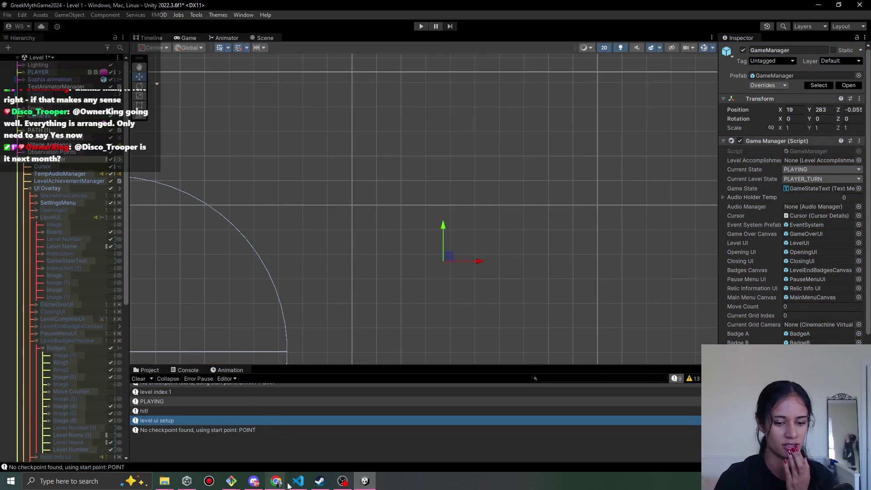
pyautogui.click(296, 482)
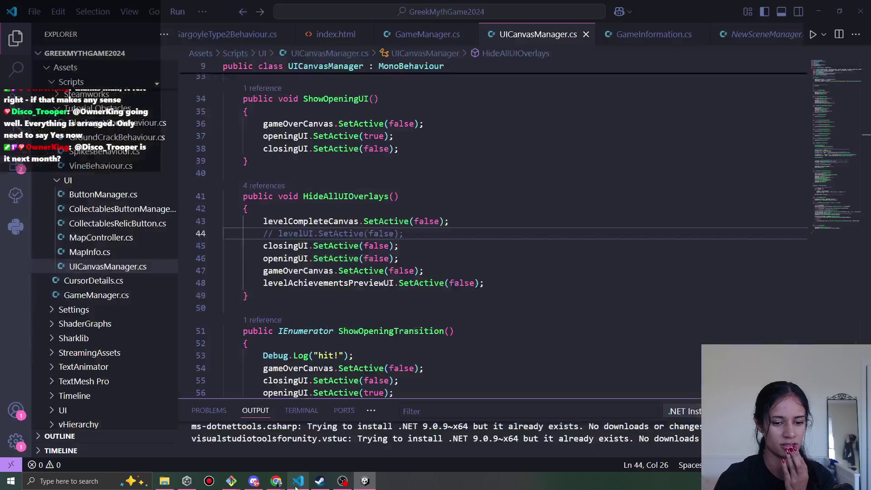
# Follow the ShowLevelUI call in GameManager to its definition in UICanvasManager.cs.
pyautogui.click(431, 35)
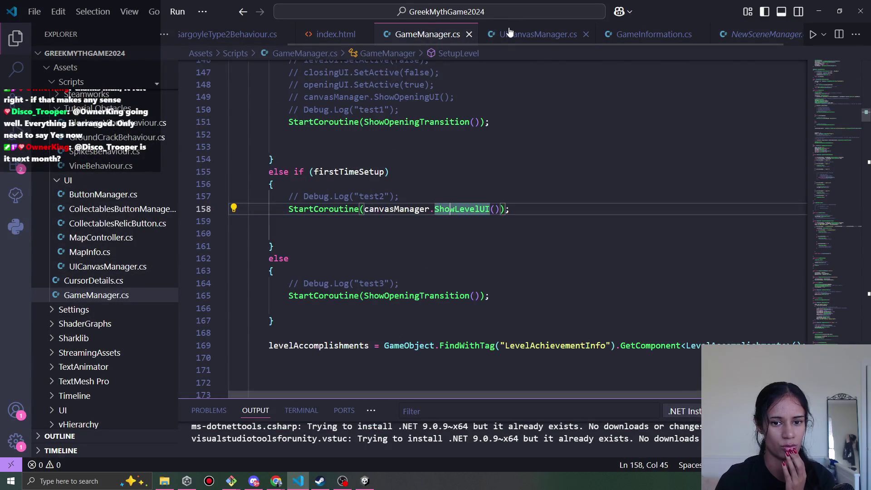
pyautogui.click(510, 35)
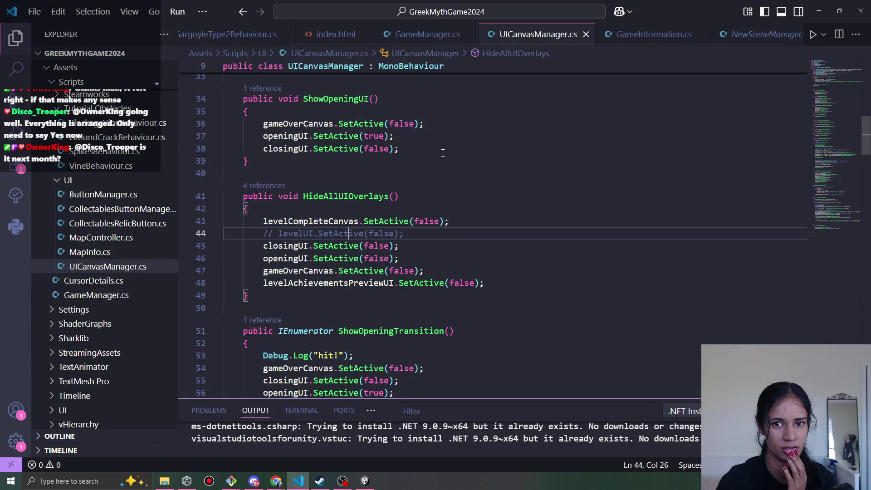
pyautogui.scroll(1, 404, 213)
pyautogui.hotkey('alt', 'Left')
pyautogui.hotkey('alt', 'Right')
pyautogui.scroll(2, 427, 168)
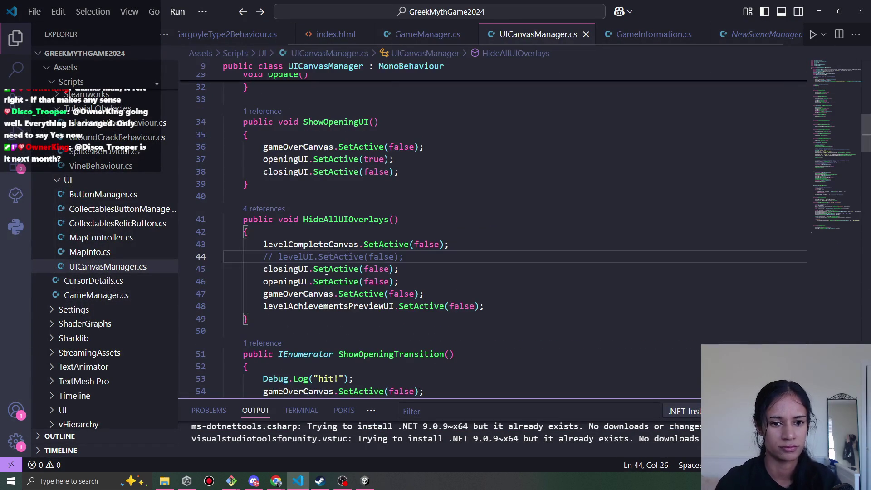
pyautogui.hotkey('alt', 'Left')
pyautogui.click(446, 210)
pyautogui.click(464, 210)
pyautogui.keyDown('ctrl'); pyautogui.click(464, 210); pyautogui.keyUp('ctrl')
# Move the level ui setup log and level name/number lines from ShowLevelUI into ShowLevelUIOnly and save.
pyautogui.scroll(-4, 366, 221)
pyautogui.moveTo(252, 158)
pyautogui.mouseDown()
pyautogui.moveTo(404, 161)
pyautogui.moveTo(635, 200)
pyautogui.moveTo(726, 236)
pyautogui.mouseUp()
pyautogui.scroll(3, 642, 242)
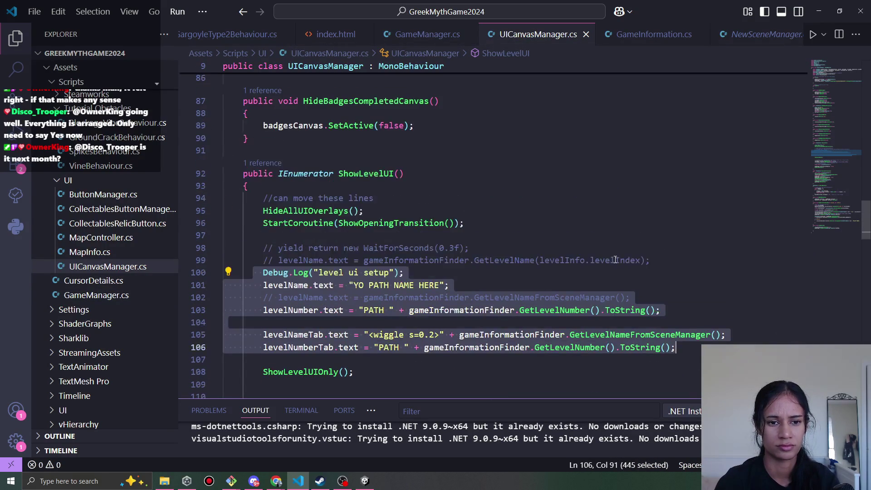
pyautogui.hotkey('ctrl', 'x')
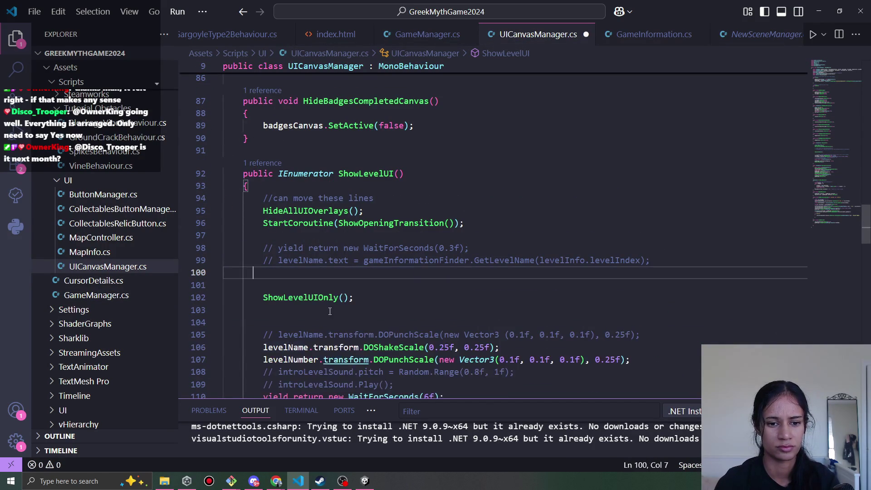
pyautogui.keyDown('ctrl'); pyautogui.click(325, 296); pyautogui.keyUp('ctrl')
pyautogui.press('Down')
pyautogui.press('Return')
pyautogui.hotkey('ctrl', 'v')
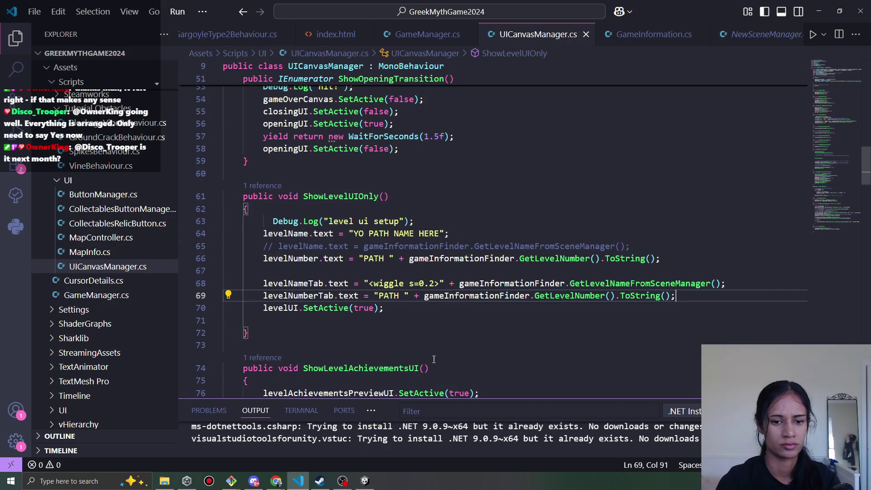
pyautogui.click(365, 481)
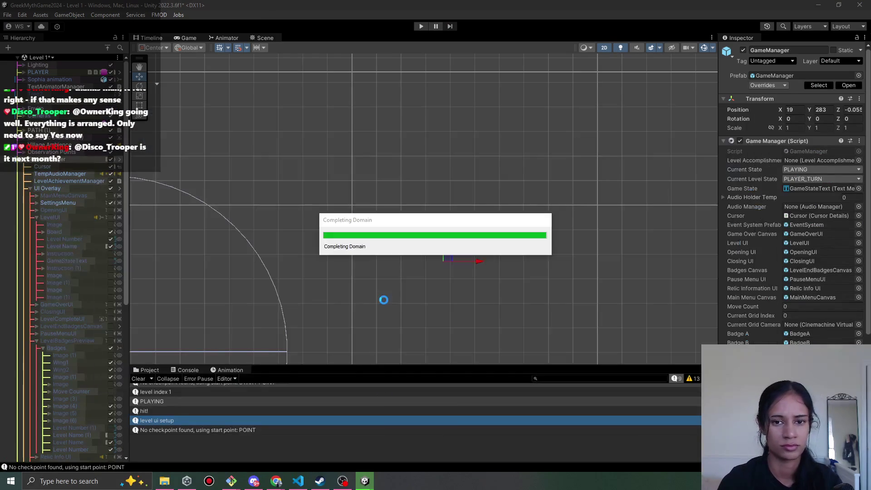
pyautogui.click(298, 480)
pyautogui.scroll(10, 341, 275)
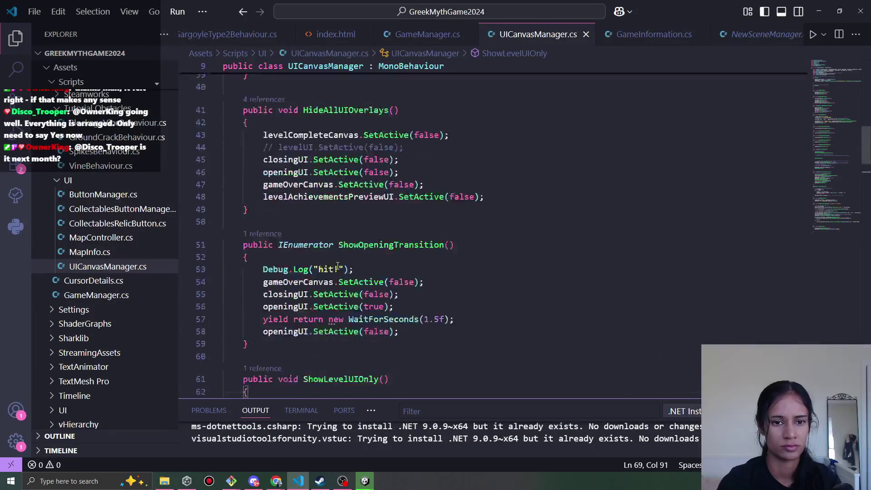
pyautogui.scroll(-20, 342, 275)
pyautogui.click(324, 235)
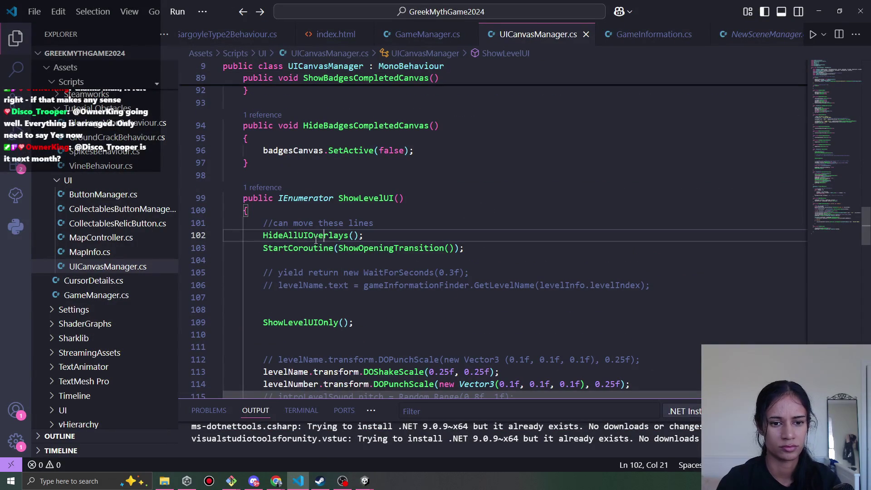
pyautogui.keyDown('ctrl'); pyautogui.click(316, 237); pyautogui.keyUp('ctrl')
pyautogui.click(339, 233)
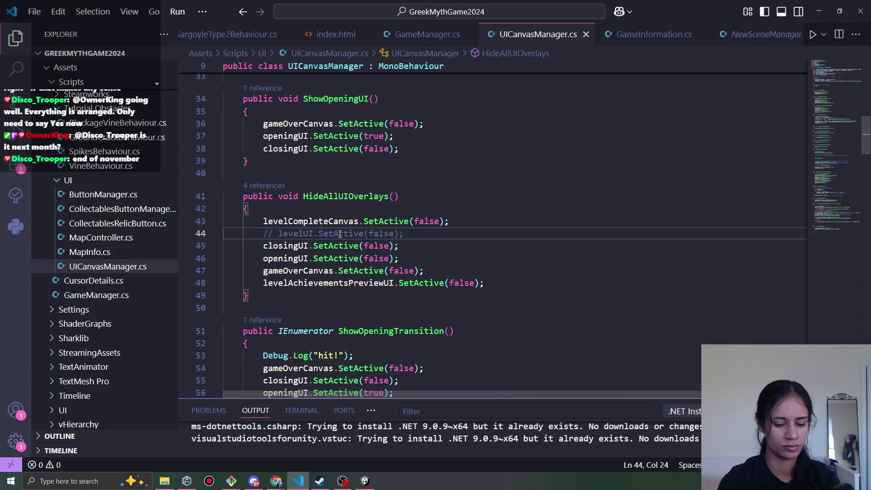
pyautogui.hotkey('alt', 'Left')
pyautogui.scroll(-2, 331, 240)
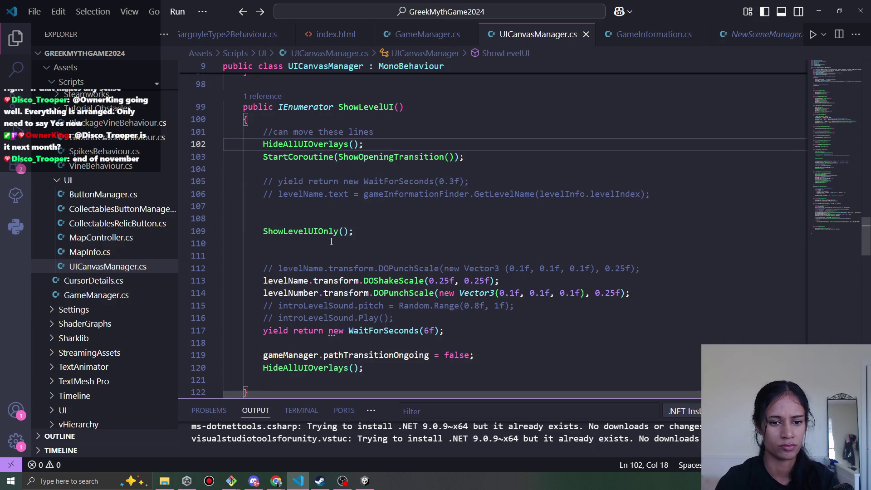
pyautogui.click(444, 280)
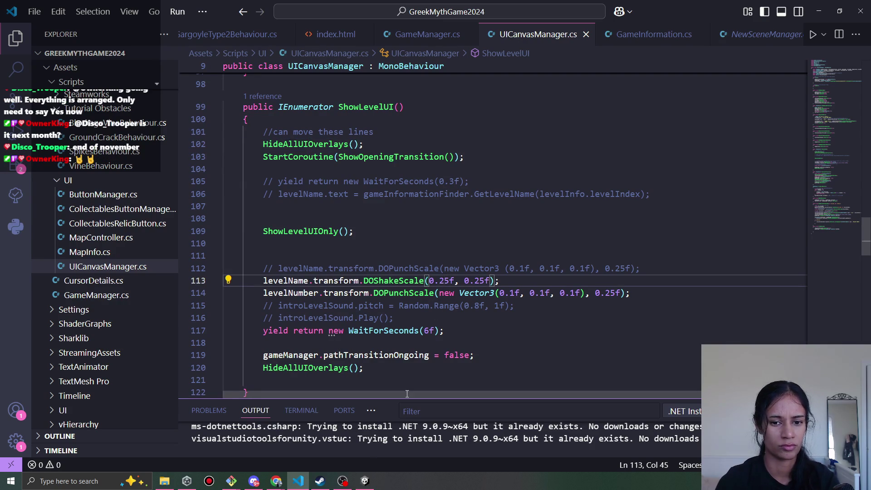
pyautogui.click(364, 481)
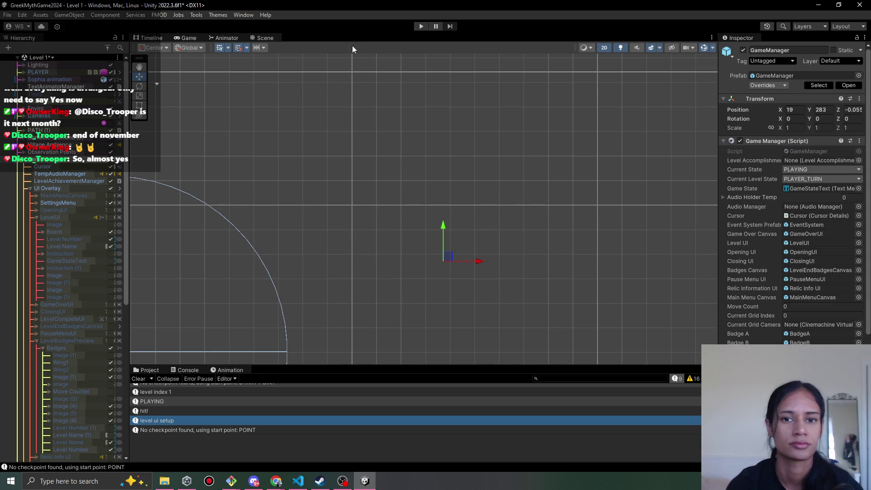
# Play Level 1, walk the character along the path to the end tile, and pause once Level 2 shows.
pyautogui.click(421, 26)
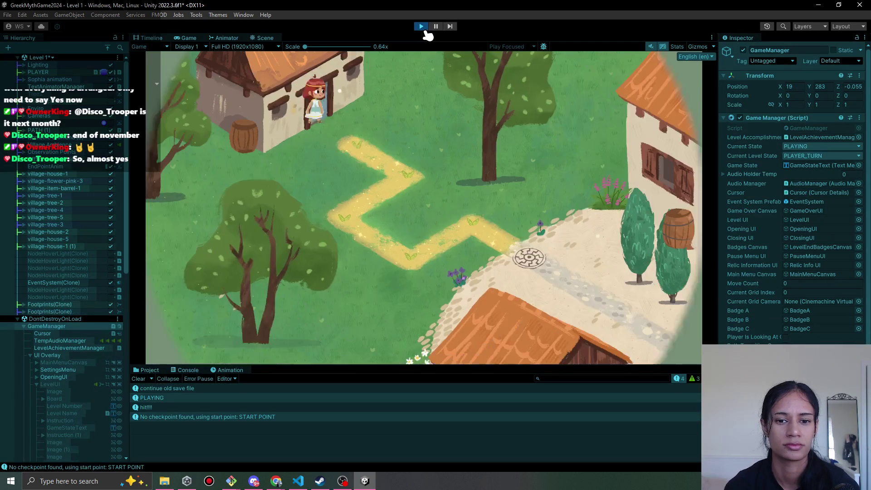
pyautogui.click(410, 154)
pyautogui.click(368, 217)
pyautogui.click(462, 252)
pyautogui.click(522, 261)
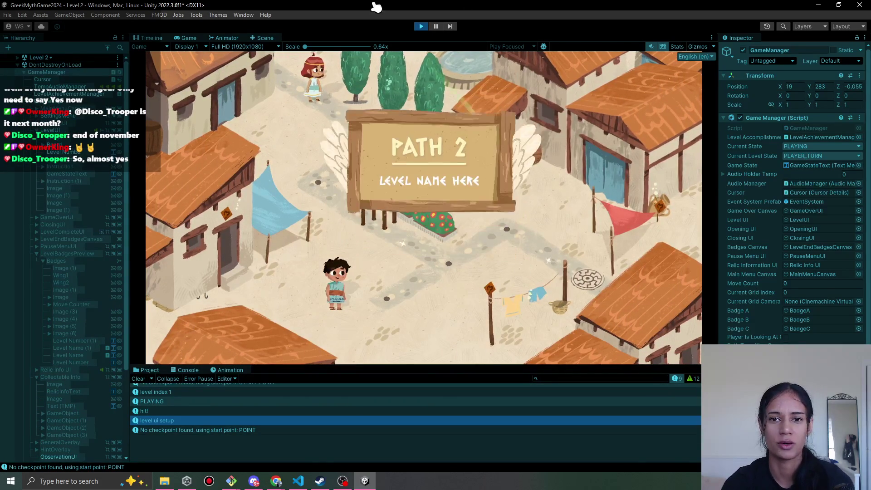
pyautogui.click(436, 26)
pyautogui.scroll(-5, 742, 338)
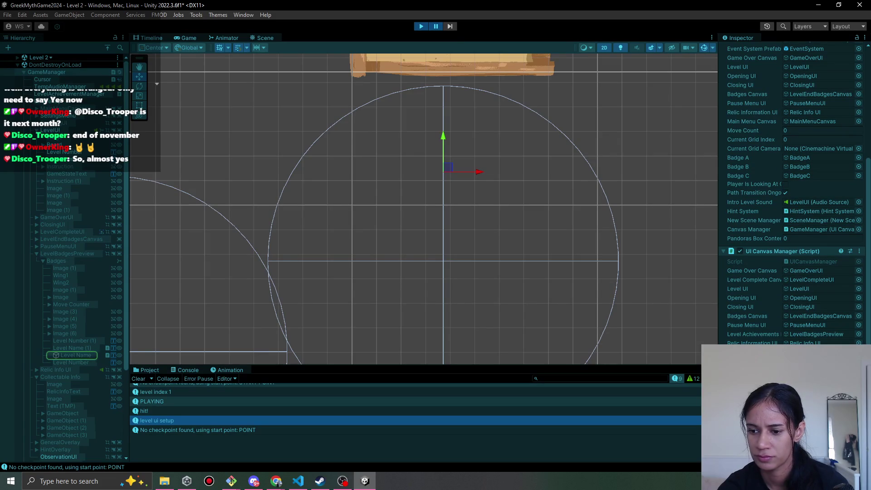
# Inspect the GameManager, Level Number and Level Name objects' text values in the Hierarchy and Inspector.
pyautogui.click(66, 356)
pyautogui.scroll(-3, 302, 297)
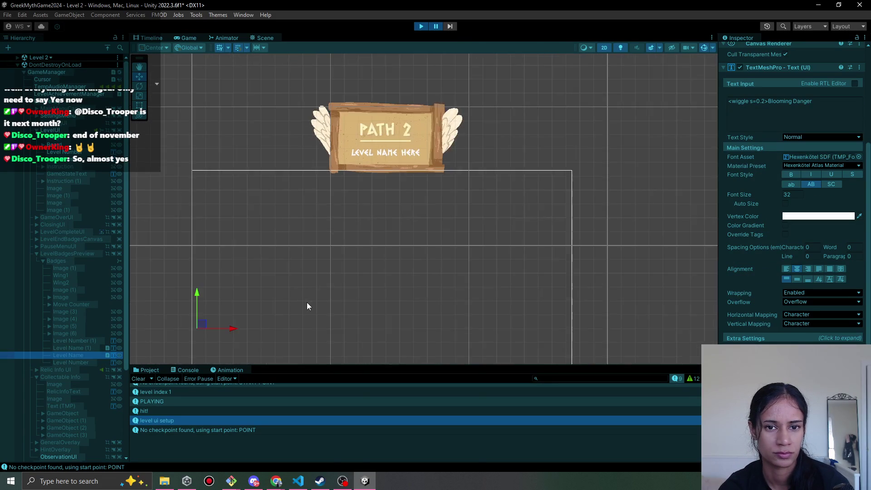
pyautogui.scroll(-1, 787, 295)
pyautogui.scroll(-2, 643, 348)
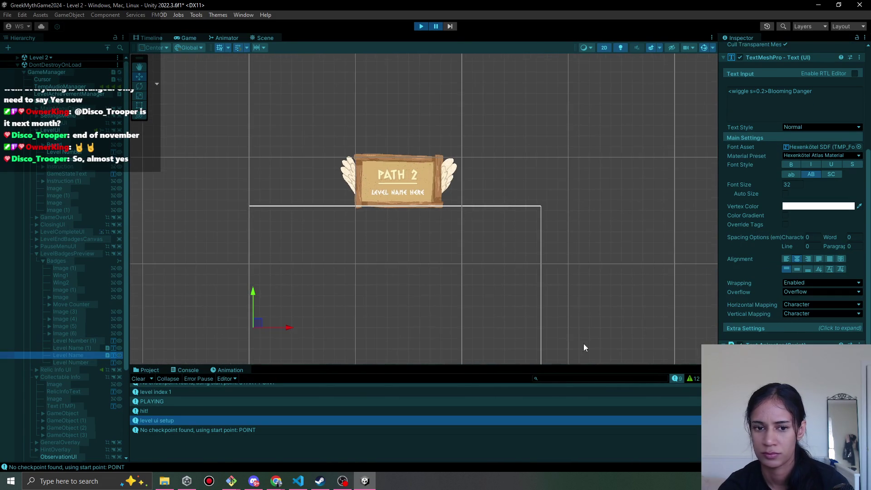
pyautogui.click(65, 74)
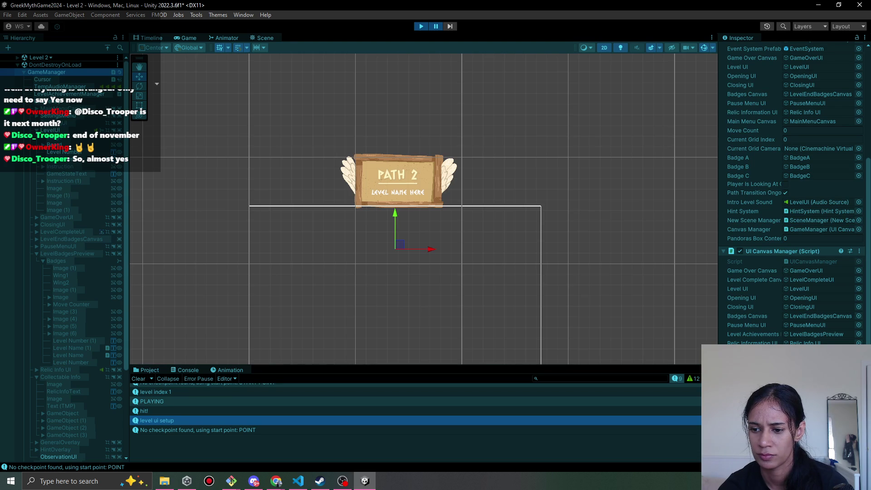
pyautogui.click(63, 152)
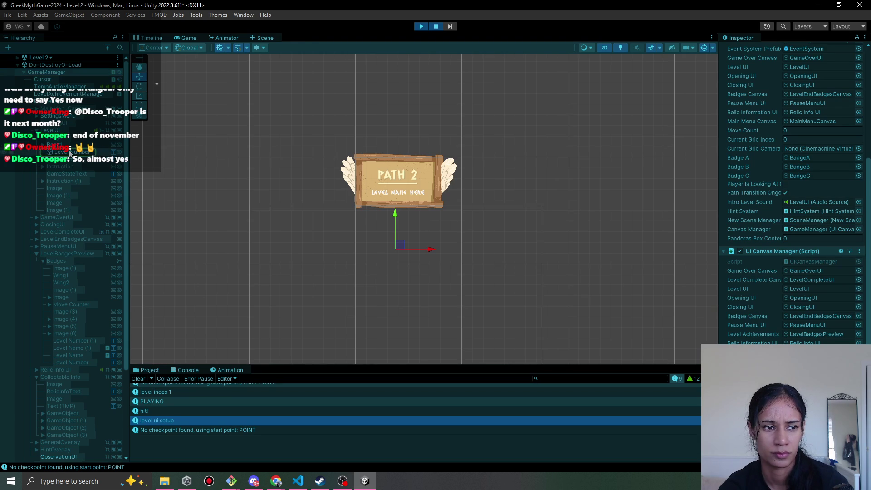
pyautogui.click(70, 152)
pyautogui.click(71, 159)
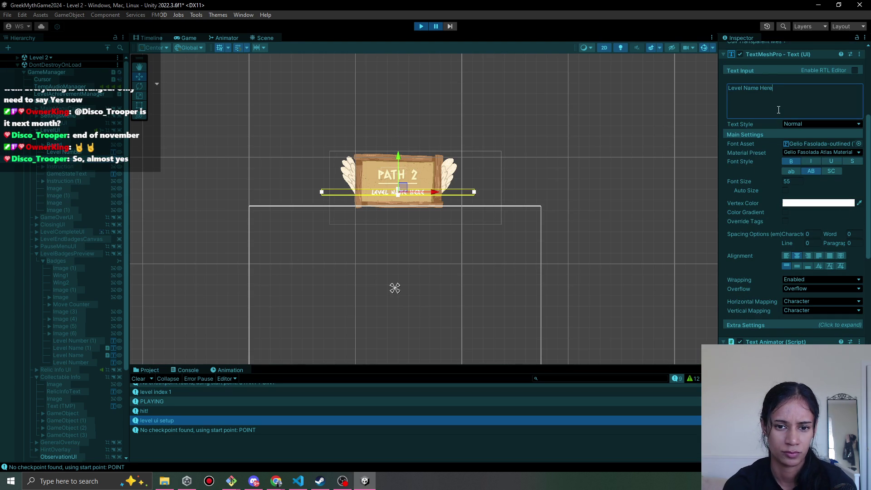
pyautogui.write('hh')
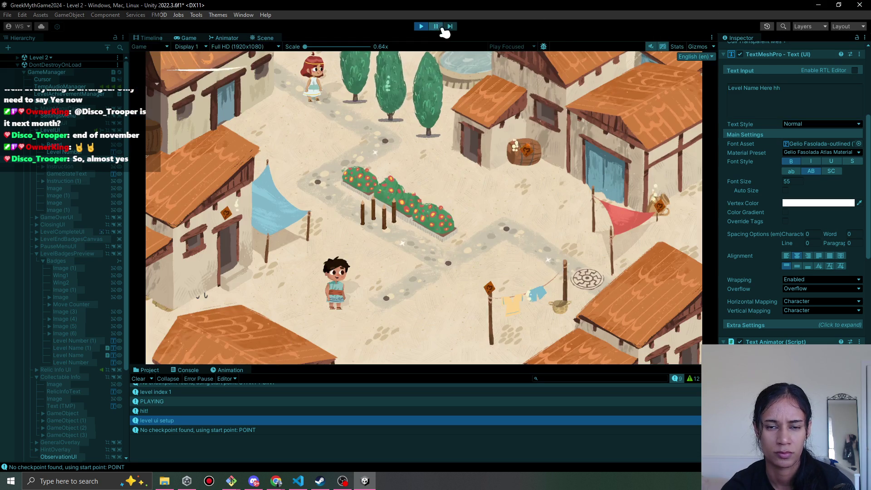
# Resume the paused game and stop Play mode.
pyautogui.click(436, 26)
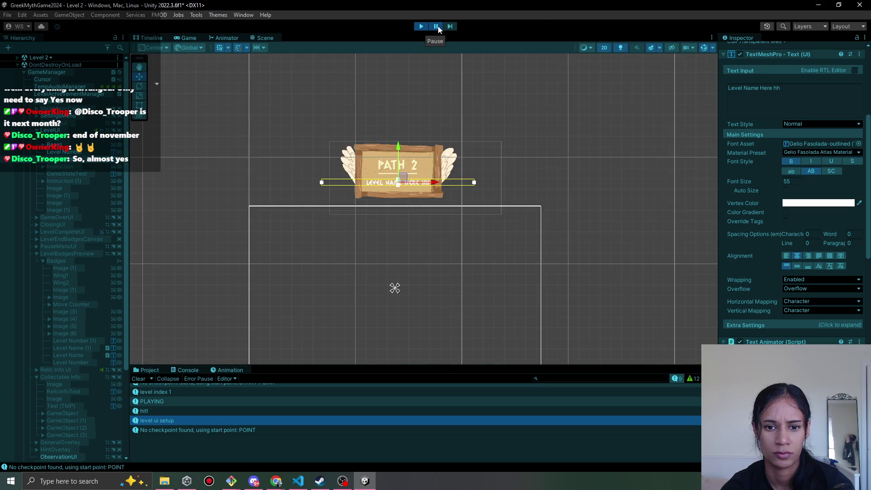
pyautogui.click(435, 27)
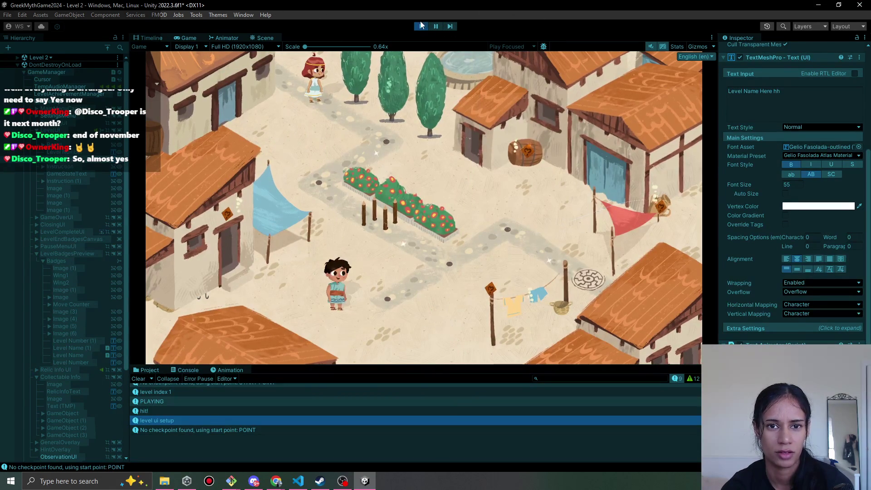
pyautogui.click(422, 26)
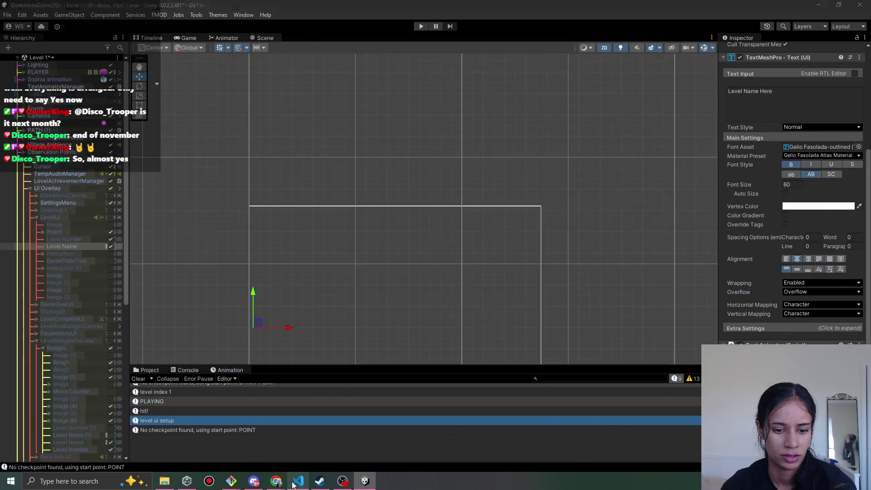
pyautogui.click(297, 481)
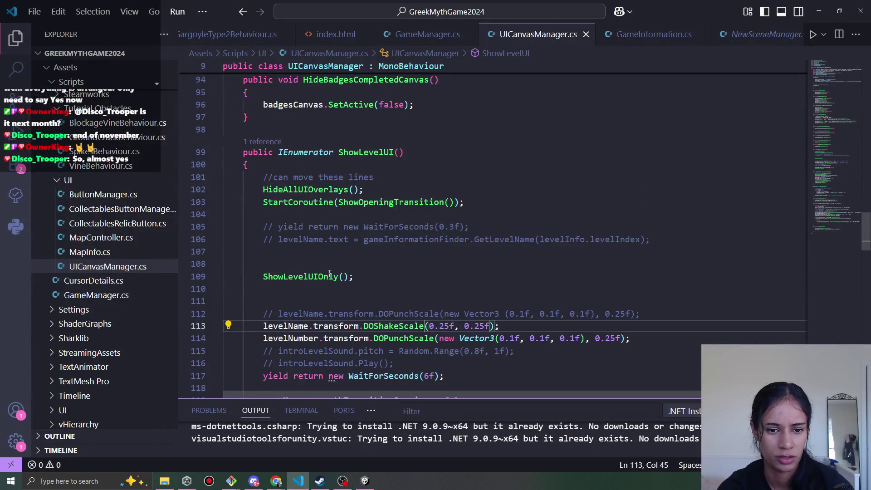
pyautogui.keyDown('ctrl'); pyautogui.click(317, 276); pyautogui.keyUp('ctrl')
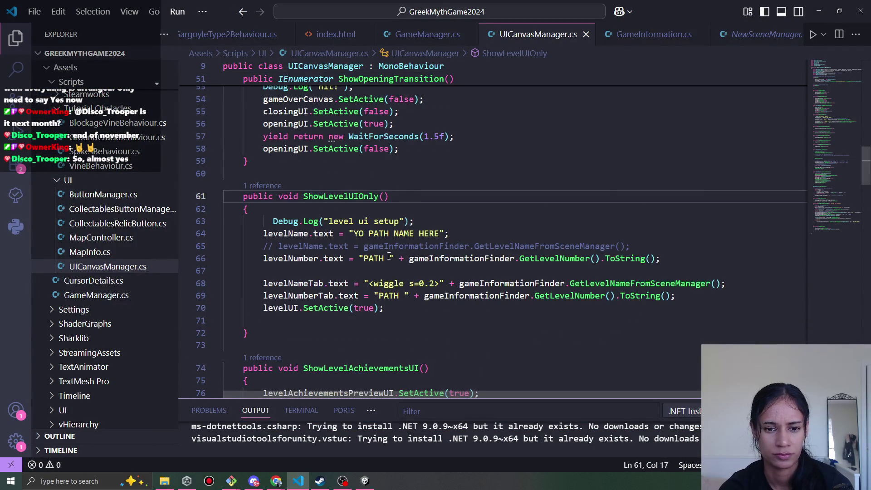
pyautogui.scroll(-1, 390, 254)
pyautogui.moveTo(448, 211)
pyautogui.mouseDown()
pyautogui.moveTo(292, 200)
pyautogui.moveTo(265, 213)
pyautogui.mouseUp()
pyautogui.hotkey('ctrl', 'c')
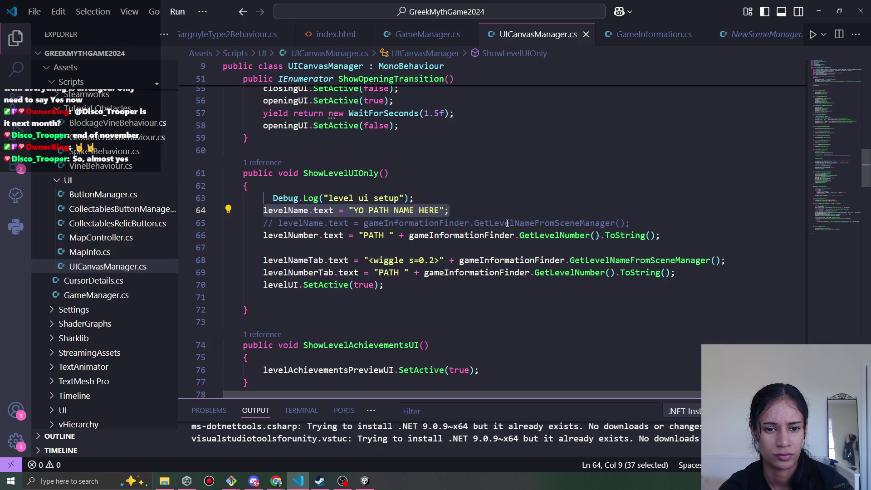
pyautogui.hotkey('alt', 'Left')
pyautogui.hotkey('alt', 'Right')
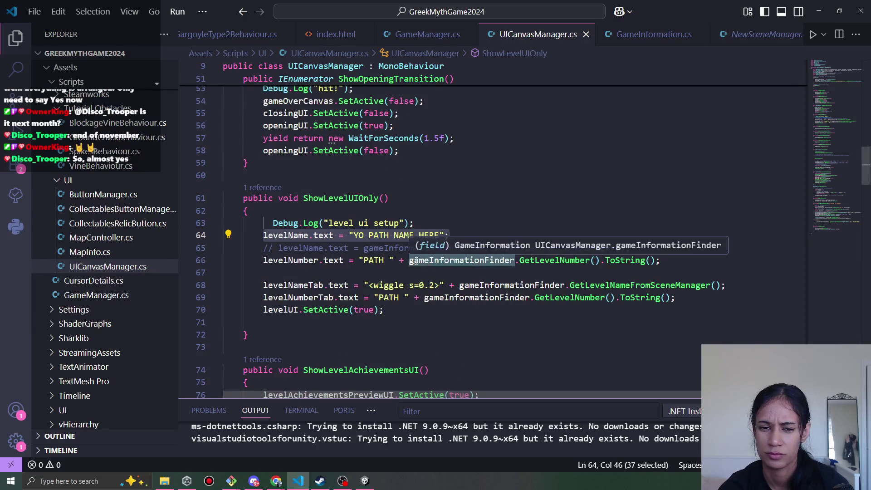
pyautogui.hotkey('alt', 'Left')
pyautogui.scroll(3, 357, 253)
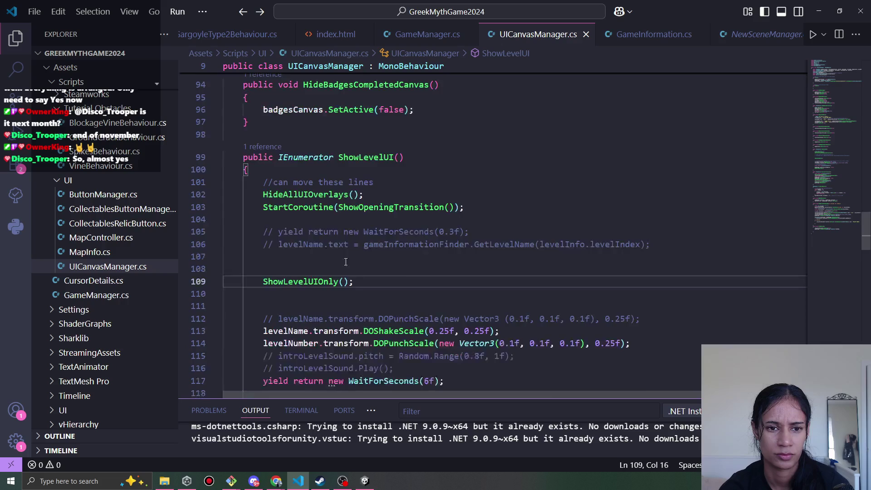
pyautogui.keyDown('ctrl'); pyautogui.click(357, 253); pyautogui.keyUp('ctrl')
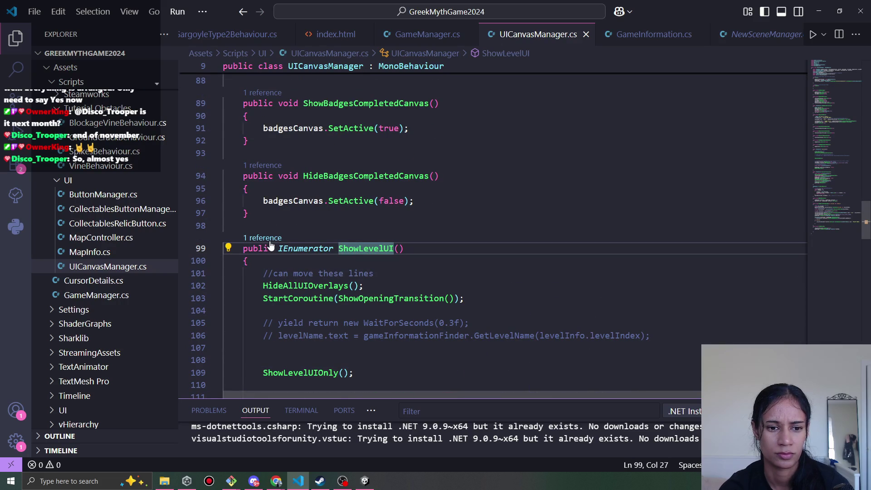
pyautogui.click(699, 162)
pyautogui.click(708, 177)
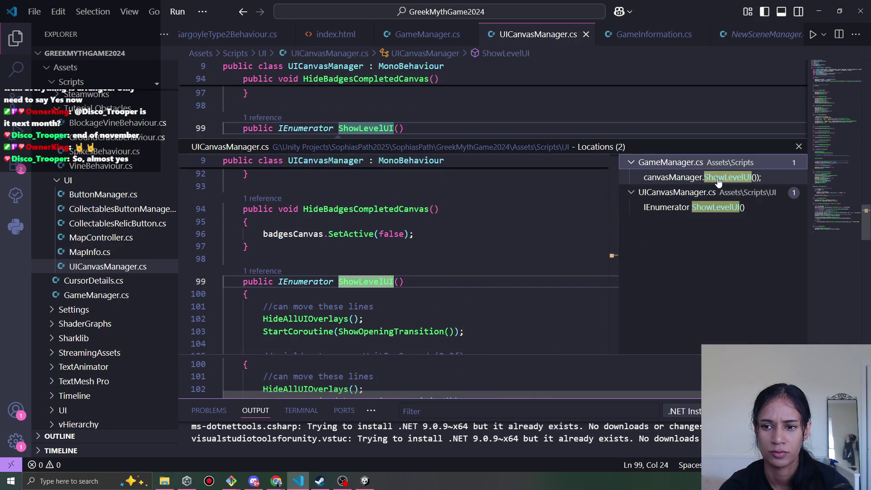
pyautogui.click(544, 251)
pyautogui.click(536, 262)
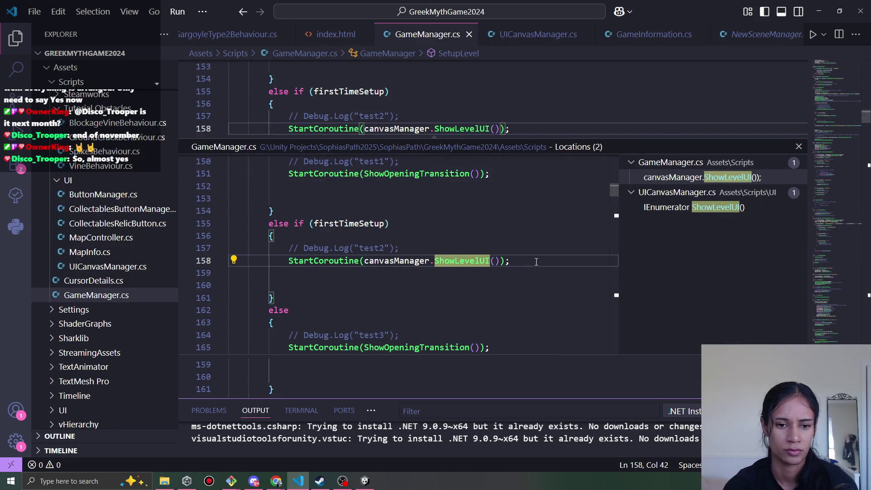
pyautogui.press('Return')
pyautogui.hotkey('ctrl', 'v')
pyautogui.hotkey('ctrl', 'z')
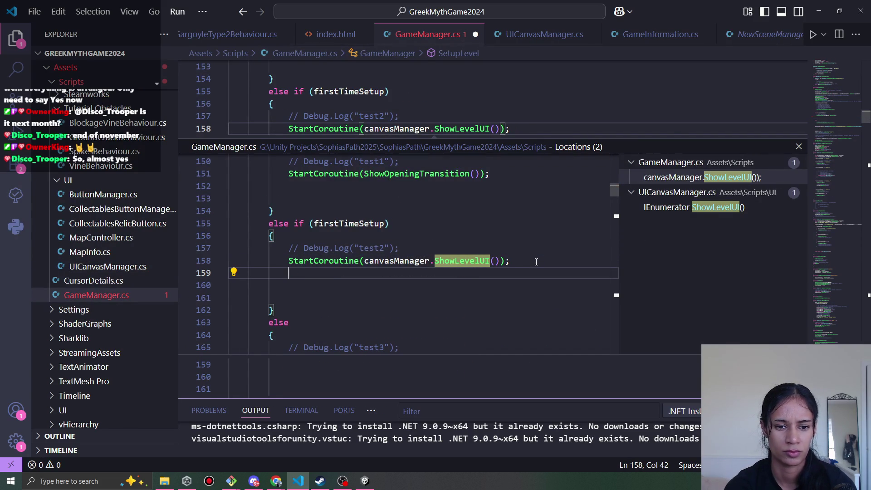
pyautogui.hotkey('ctrl', 'z')
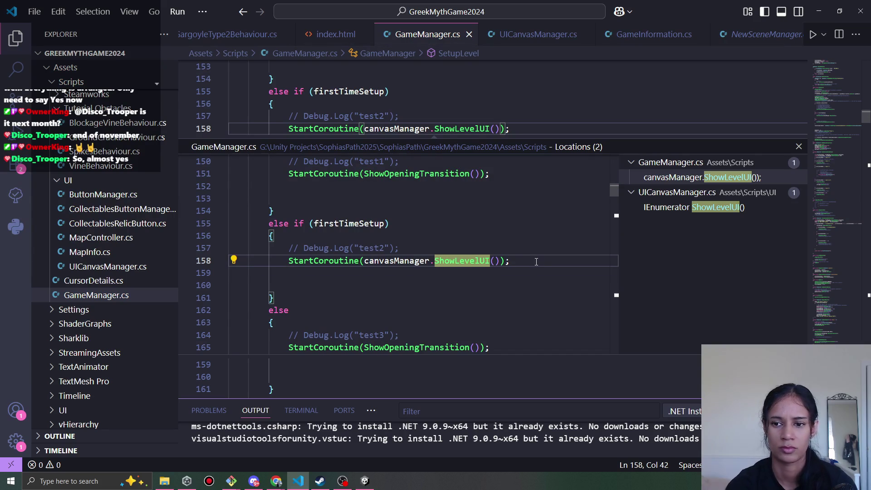
pyautogui.click(660, 207)
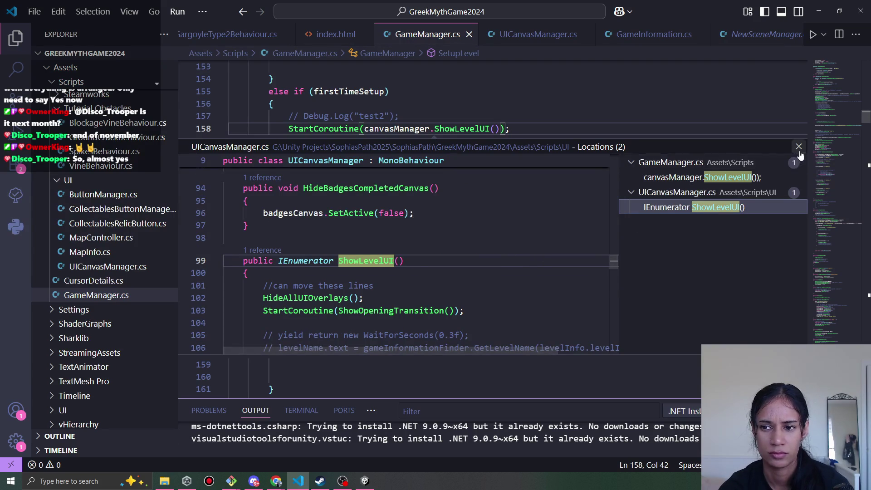
pyautogui.click(799, 147)
pyautogui.scroll(1, 449, 261)
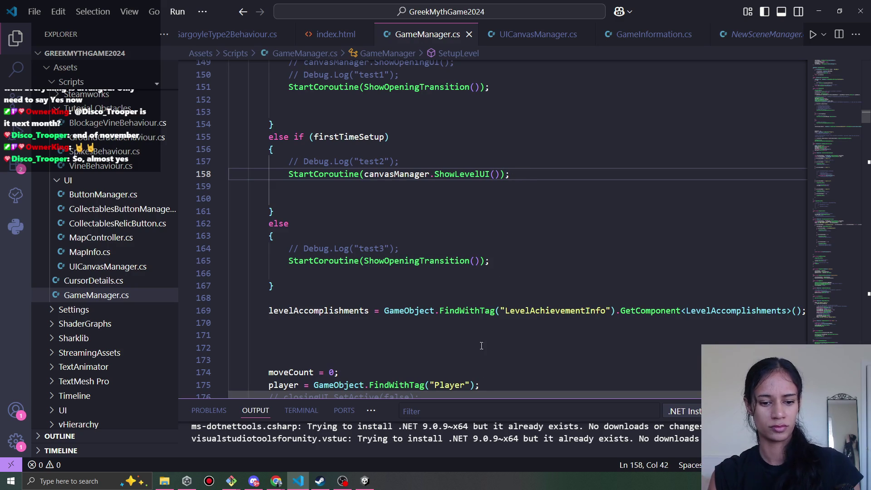
pyautogui.keyDown('ctrl'); pyautogui.click(461, 174); pyautogui.keyUp('ctrl')
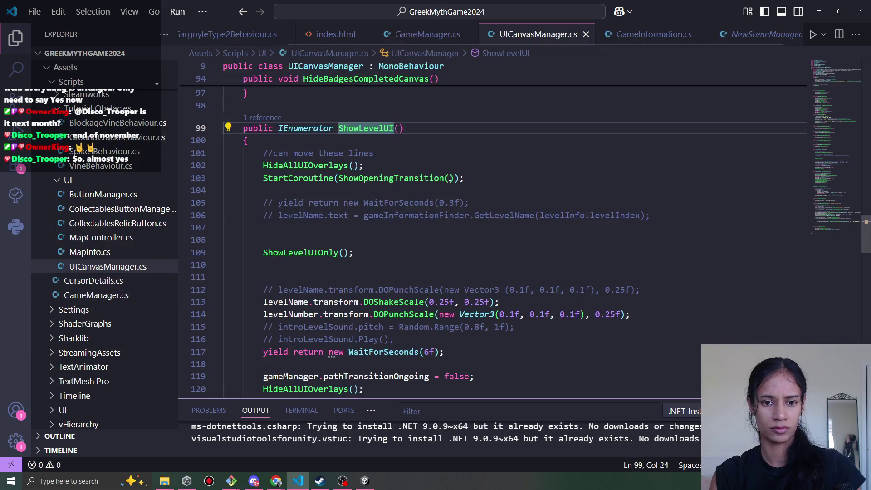
# Remove the extra indent before the Debug.Log line in ShowLevelUIOnly and save UICanvasManager.cs.
pyautogui.keyDown('ctrl'); pyautogui.click(303, 253); pyautogui.keyUp('ctrl')
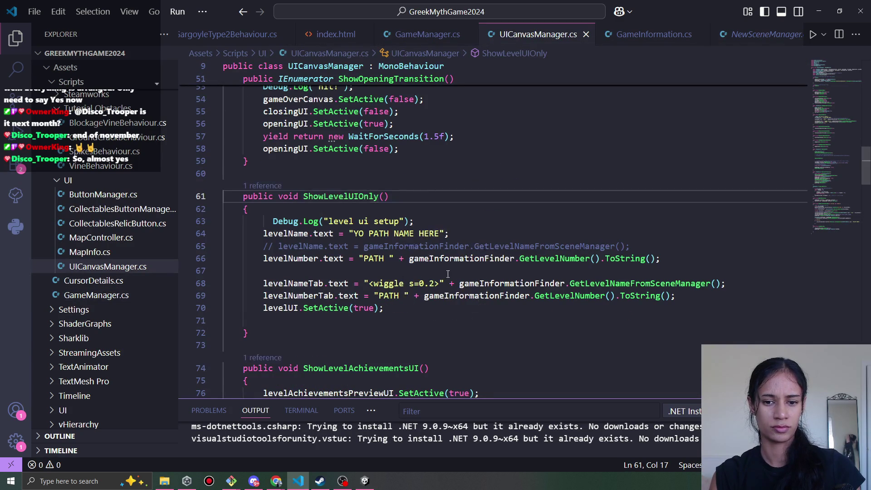
pyautogui.scroll(-1, 312, 218)
pyautogui.click(274, 198)
pyautogui.press('BackSpace')
pyautogui.hotkey('ctrl', 's')
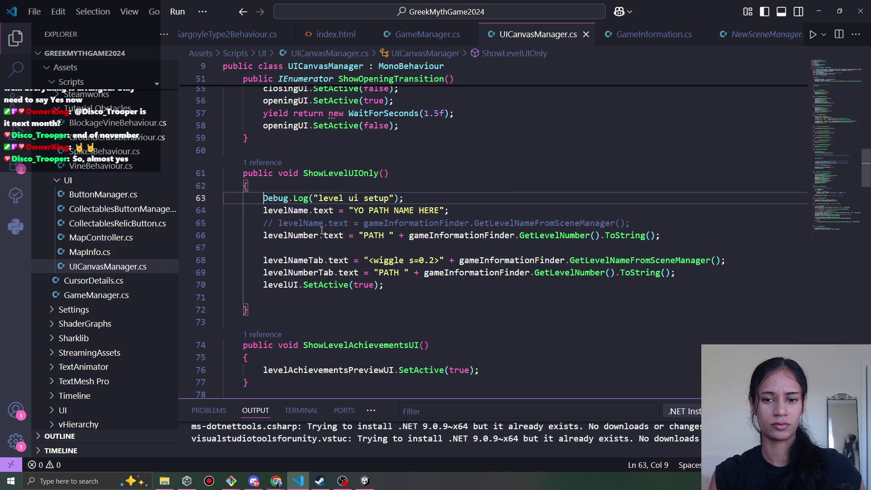
# Review the level name, level number and wiggle-tag text lines 64–68 in ShowLevelUIOnly.
pyautogui.moveTo(405, 254)
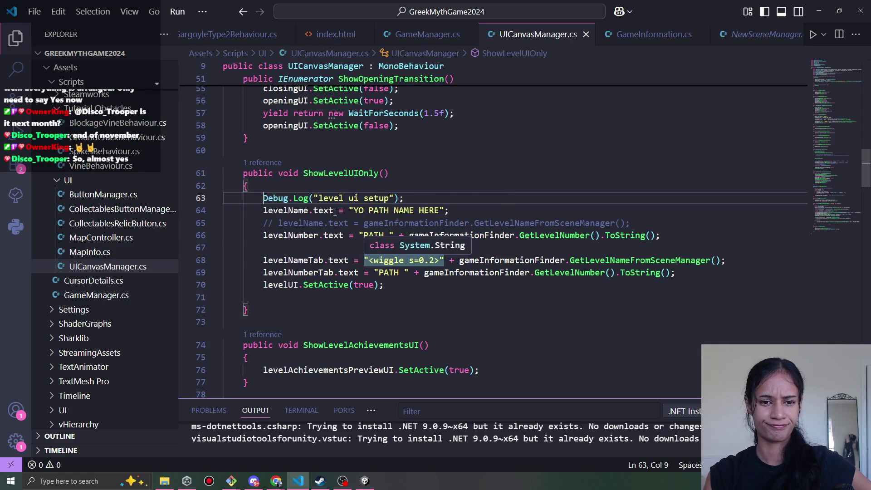
pyautogui.moveTo(333, 211)
pyautogui.moveTo(291, 211)
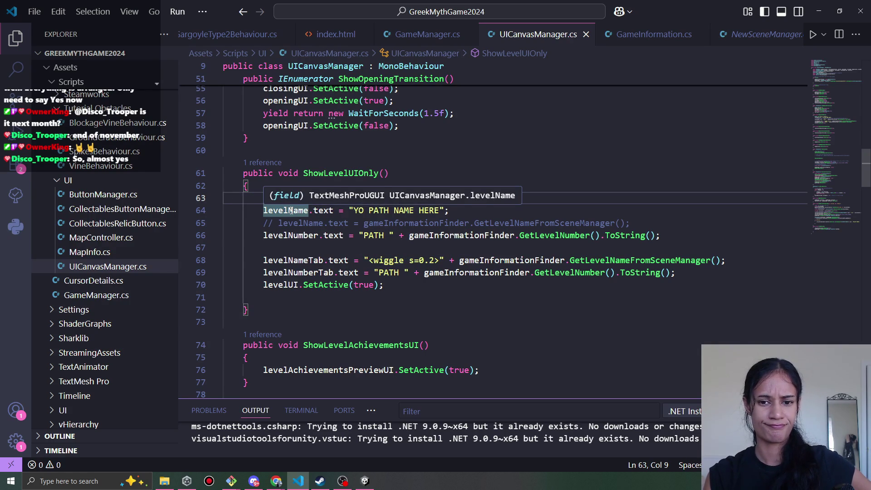
pyautogui.click(317, 211)
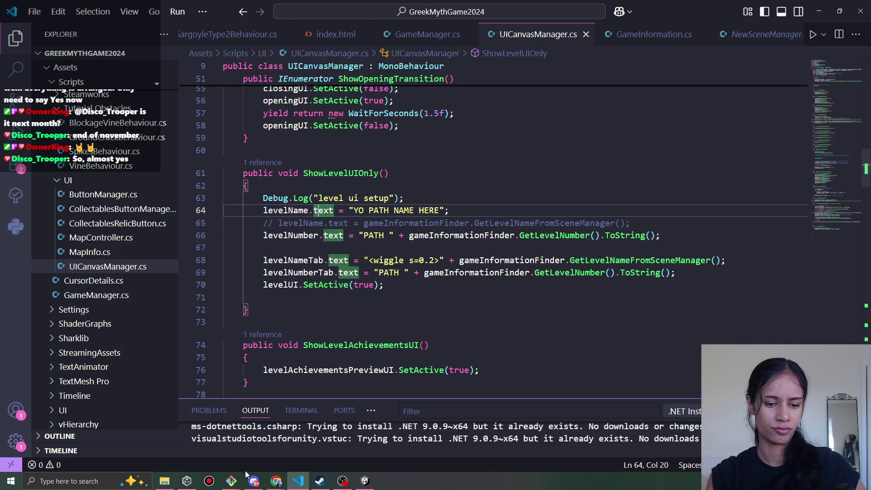
pyautogui.hotkey('alt', 'Tab')
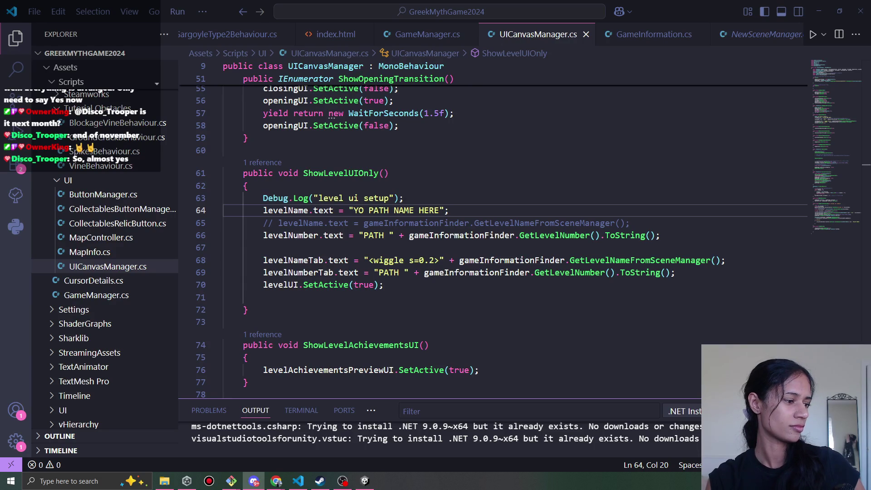
pyautogui.click(444, 259)
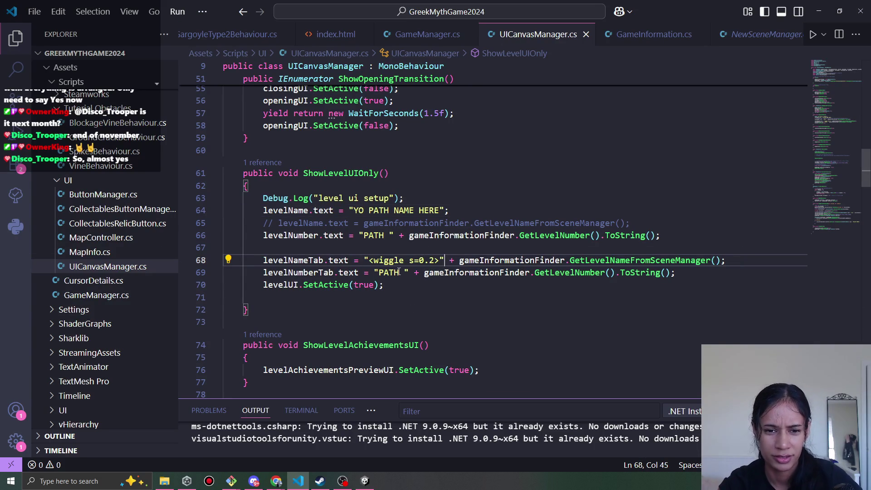
pyautogui.click(384, 225)
pyautogui.click(400, 235)
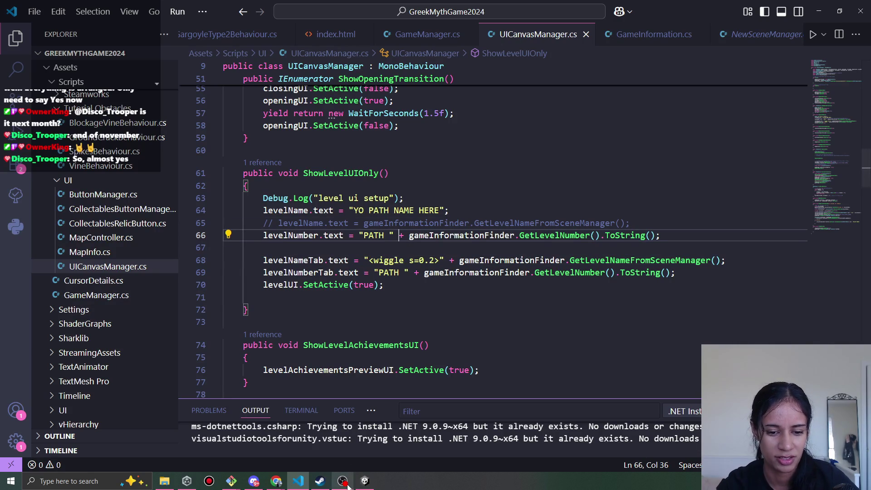
# Bring the Unity Editor back to the front from Visual Studio Code via the taskbar.
pyautogui.moveTo(342, 482)
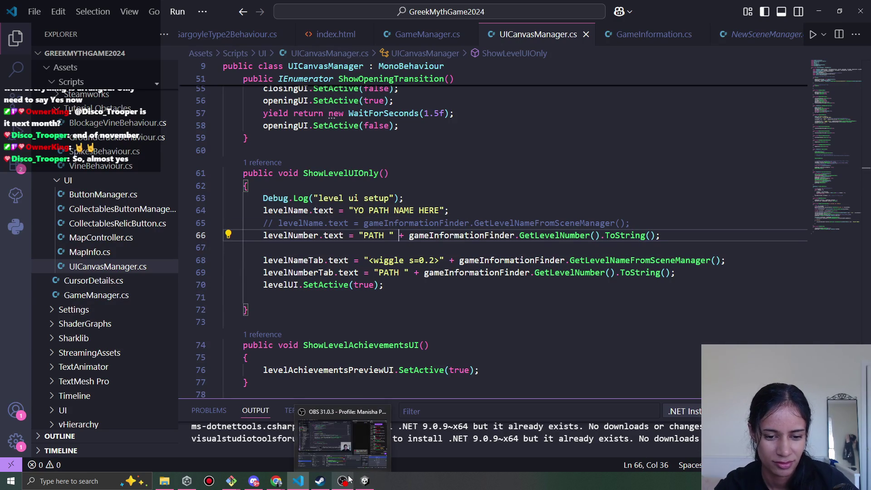
pyautogui.click(367, 480)
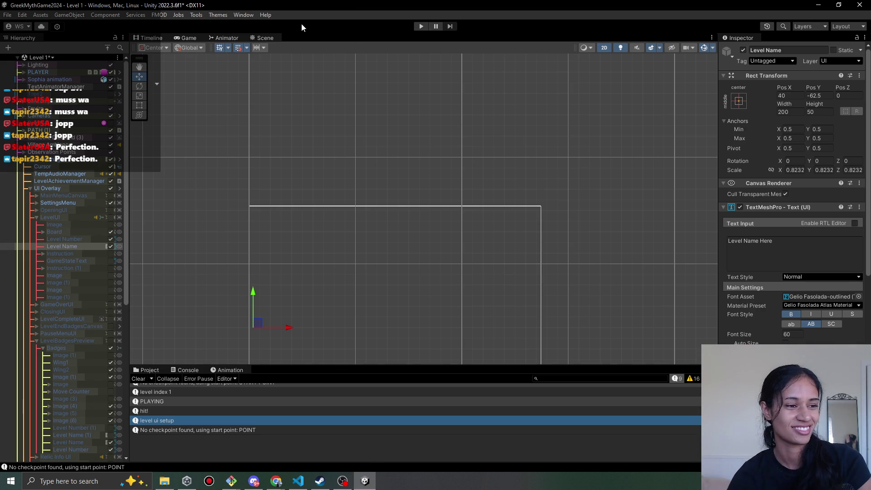
# Frame the Level Name object and switch on the LevelUI canvas in the Hierarchy.
pyautogui.press('f')
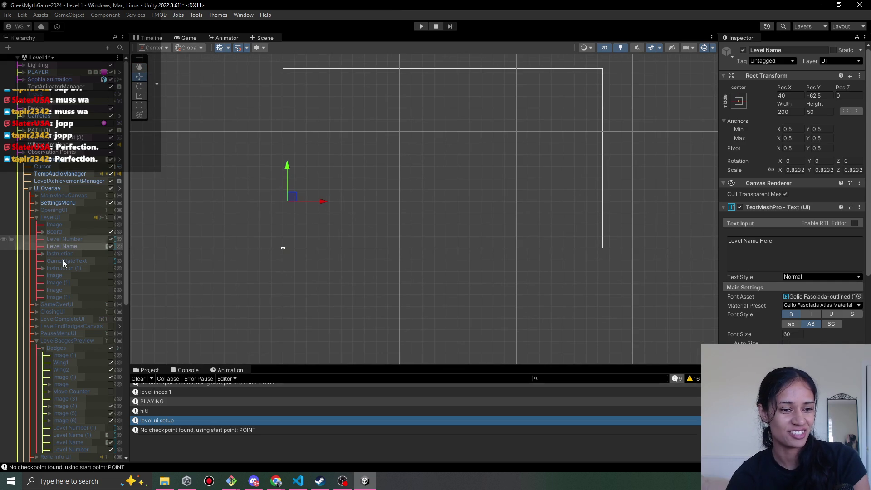
pyautogui.doubleClick(58, 246)
pyautogui.scroll(-5, 290, 272)
pyautogui.click(78, 218)
pyautogui.click(111, 217)
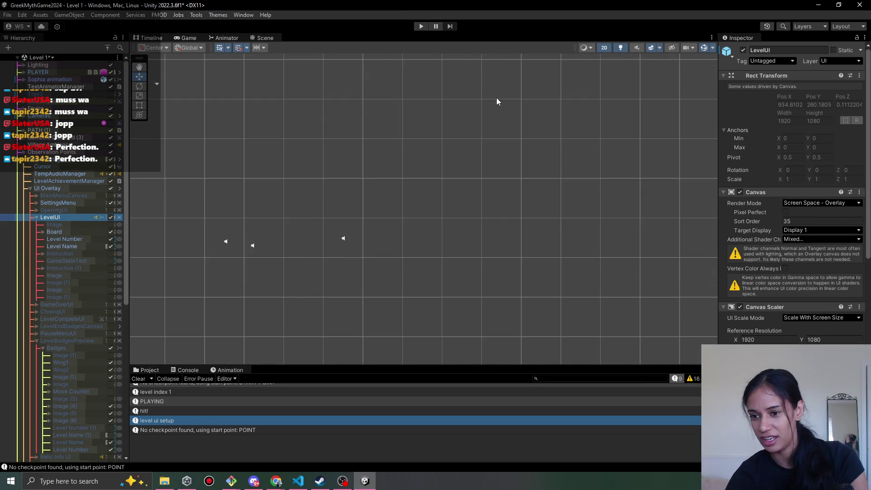
# Widen the Scene view, frame the level board, select the LevelUI canvas, and start the game.
pyautogui.moveTo(717, 333); pyautogui.dragTo(663, 332)
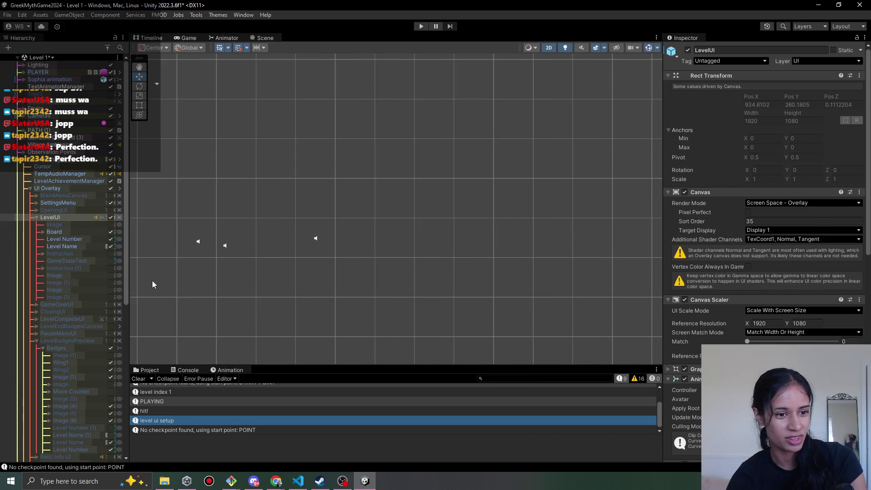
pyautogui.doubleClick(58, 246)
pyautogui.scroll(-10, 581, 291)
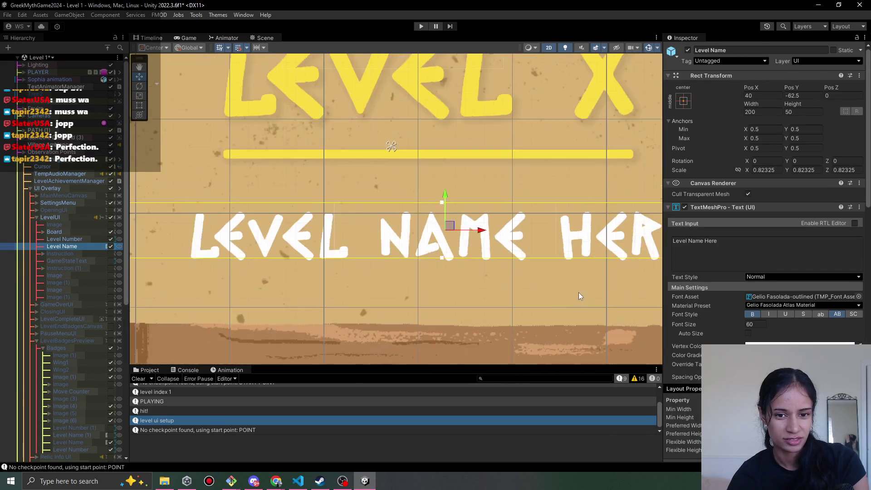
pyautogui.scroll(-2, 436, 266)
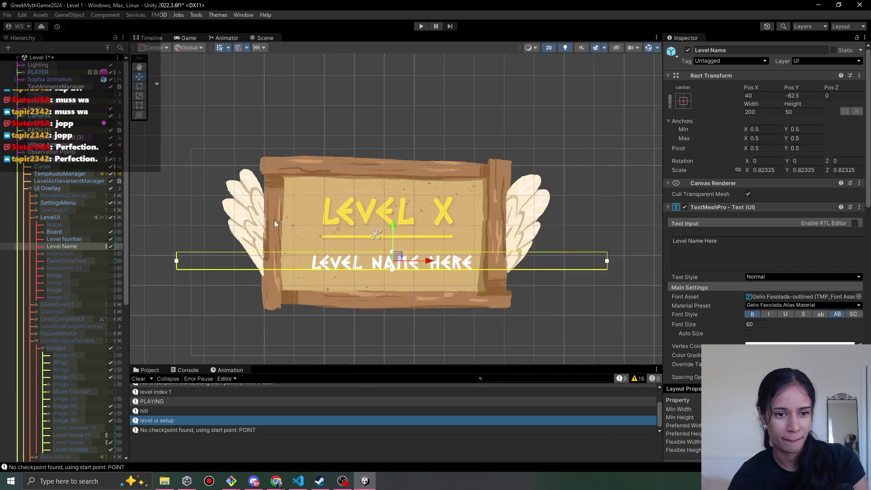
pyautogui.click(253, 231)
pyautogui.click(253, 219)
pyautogui.click(254, 219)
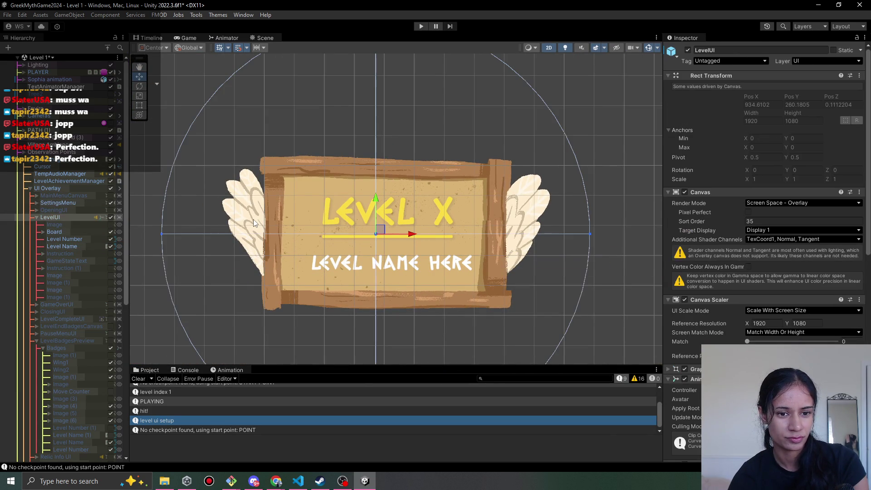
pyautogui.click(423, 26)
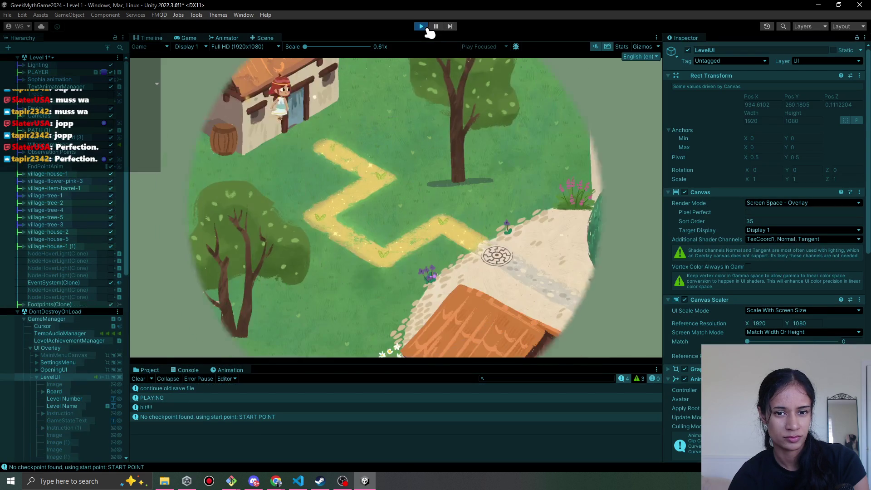
# Stop the game, deactivate LevelUI, and start a fresh playtest.
pyautogui.click(421, 26)
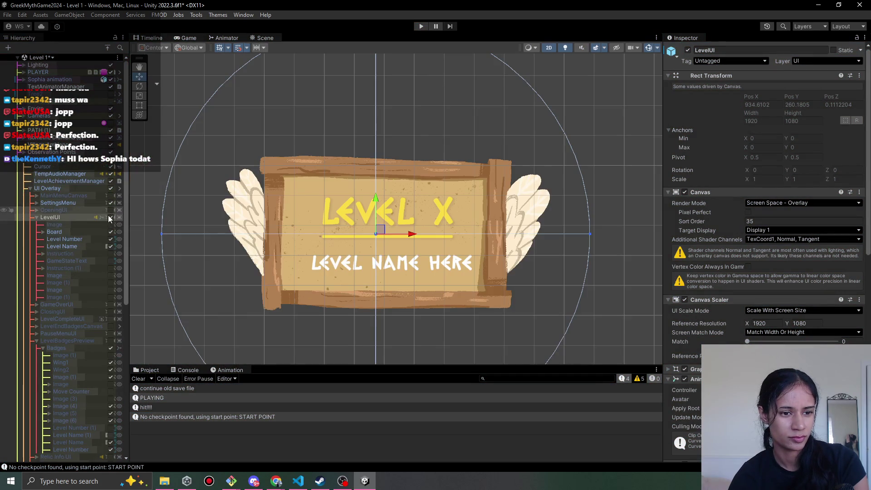
pyautogui.click(110, 217)
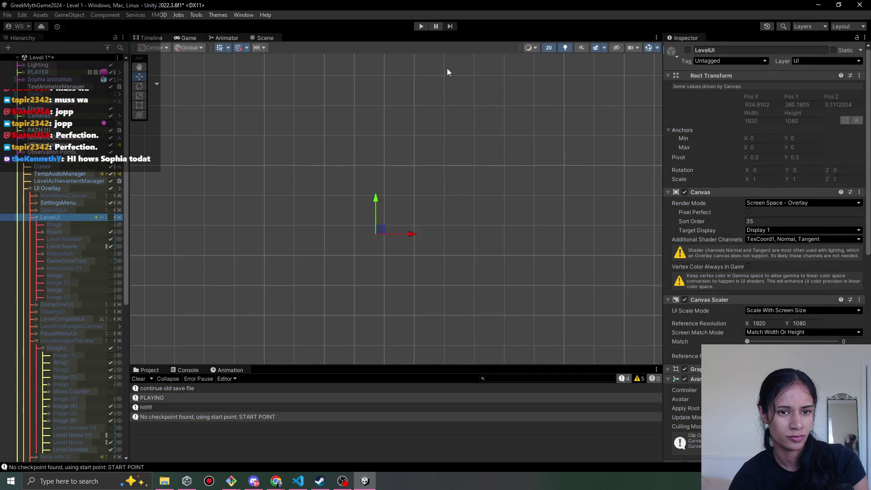
pyautogui.click(421, 27)
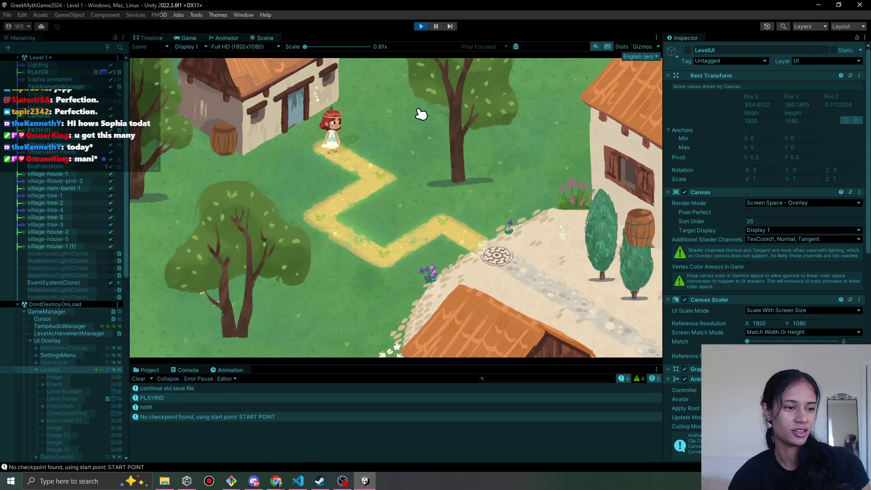
# Walk the character to the circular end node, continue into Level 2, then stop playing.
pyautogui.click(389, 180)
pyautogui.click(294, 221)
pyautogui.click(406, 191)
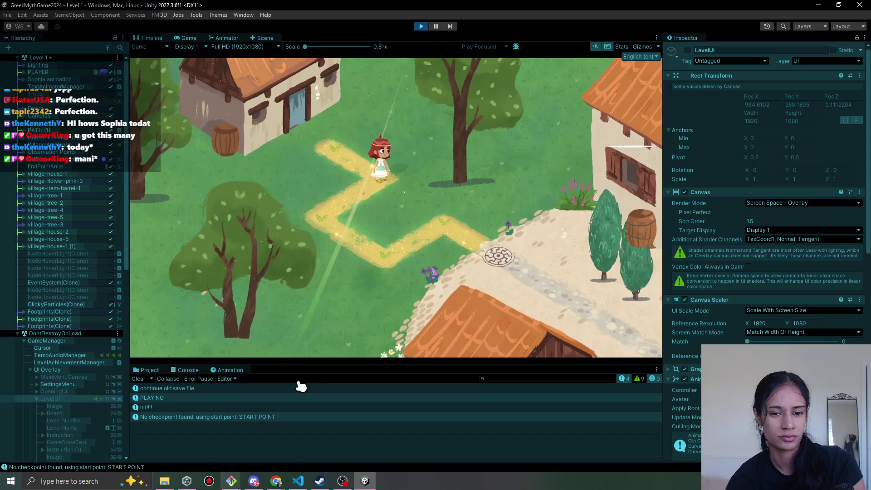
pyautogui.click(363, 248)
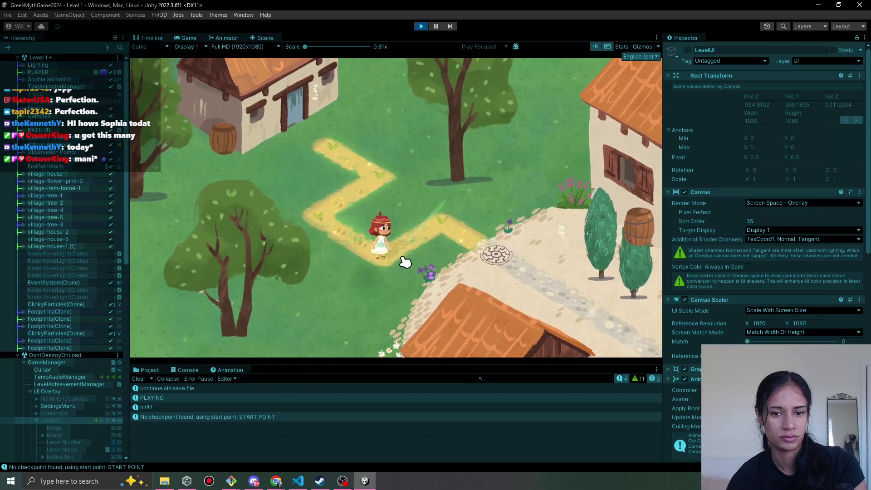
pyautogui.click(502, 256)
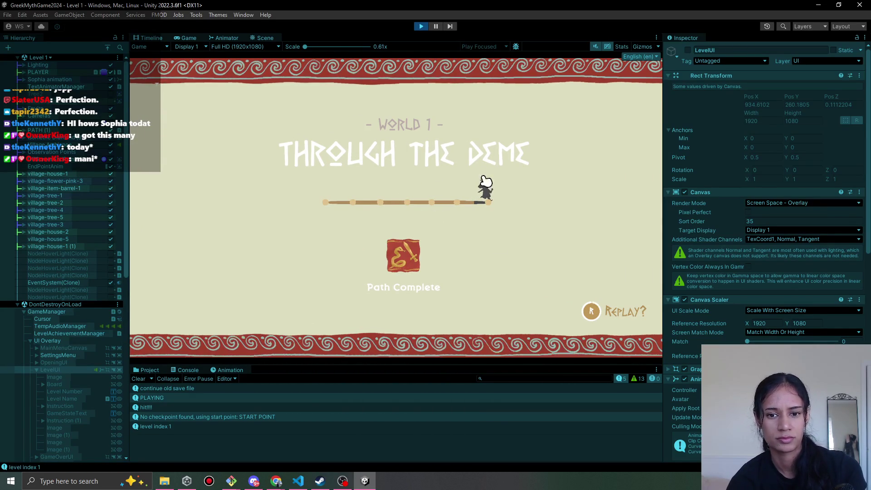
pyautogui.click(456, 201)
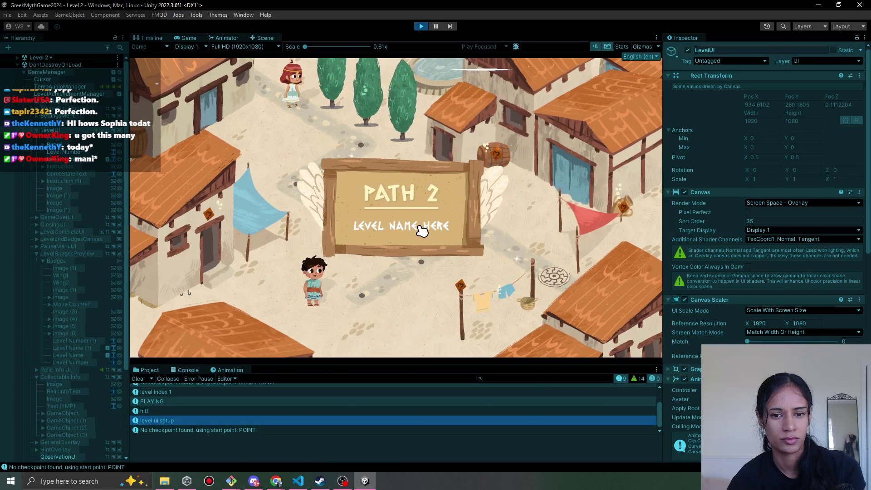
pyautogui.click(421, 26)
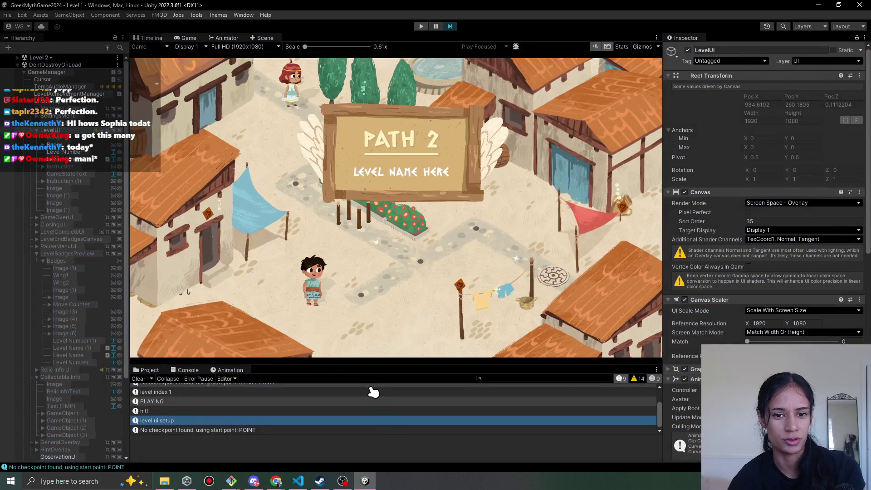
# Return to UICanvasManager.cs and check the level name and number assignments on lines 64 and 66.
pyautogui.click(298, 481)
pyautogui.click(368, 210)
pyautogui.click(377, 236)
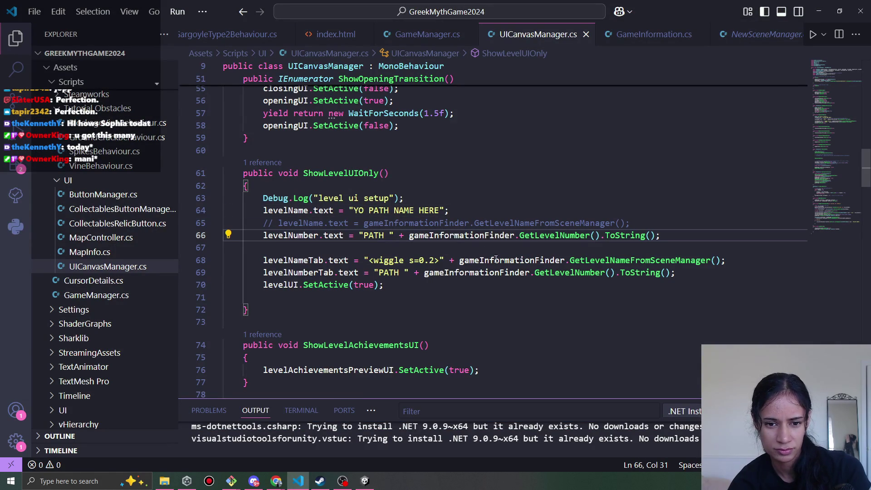
# Rename the levelName field to levelPathName on lines 12 and 64 and save the script.
pyautogui.click(420, 211)
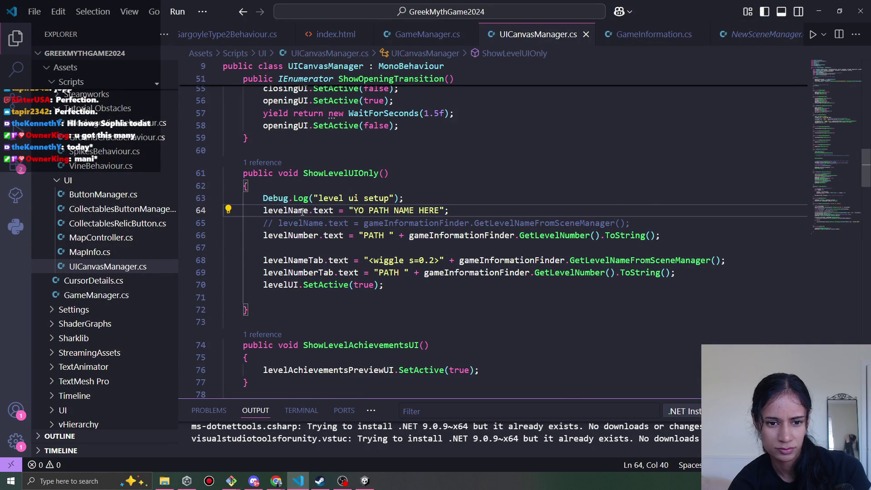
pyautogui.keyDown('ctrl'); pyautogui.click(307, 212); pyautogui.keyUp('ctrl')
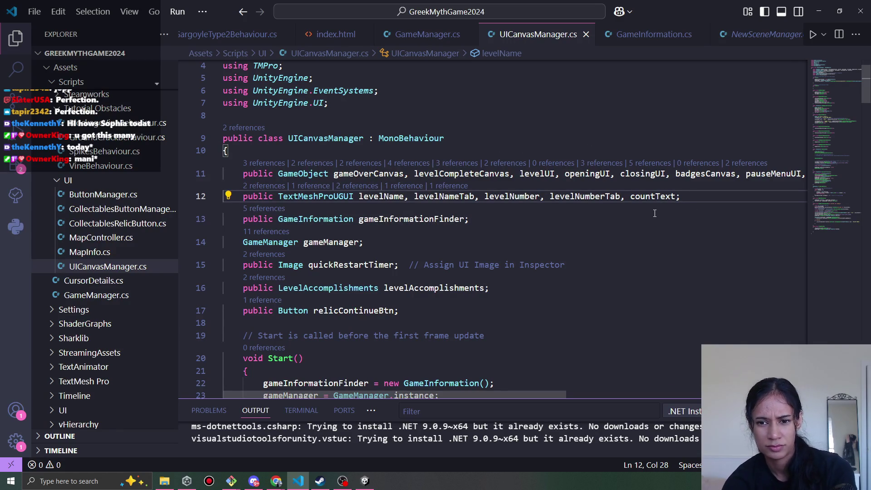
pyautogui.doubleClick(402, 195)
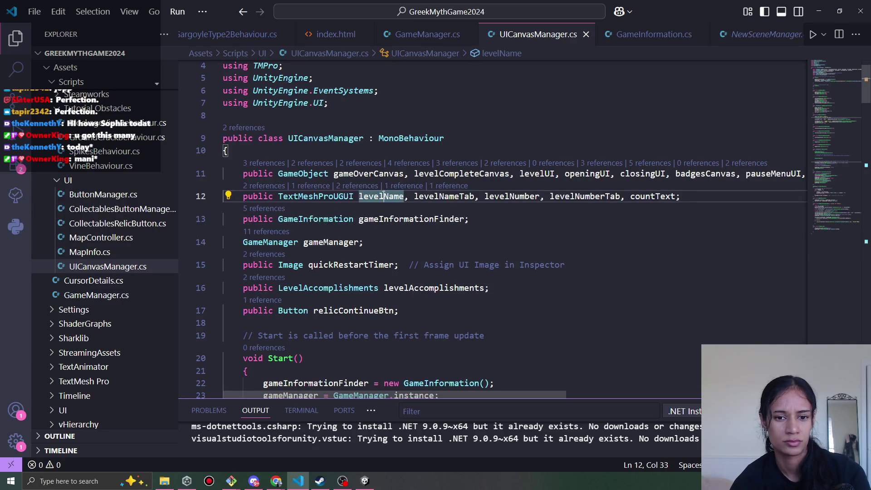
pyautogui.write('Path')
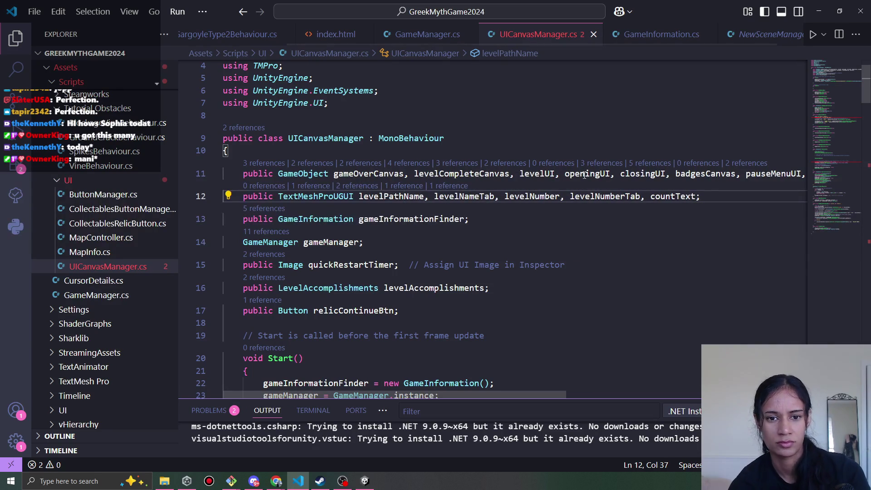
pyautogui.scroll(-15, 647, 232)
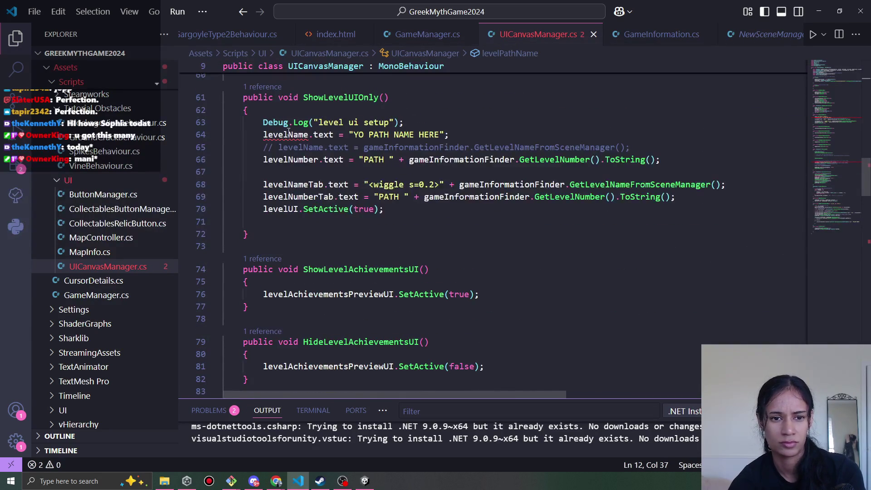
pyautogui.click(288, 134)
pyautogui.write('Path')
pyautogui.hotkey('ctrl', 's')
# Rename the remaining levelName use on line 113 to levelPathName.
pyautogui.scroll(-9, 457, 227)
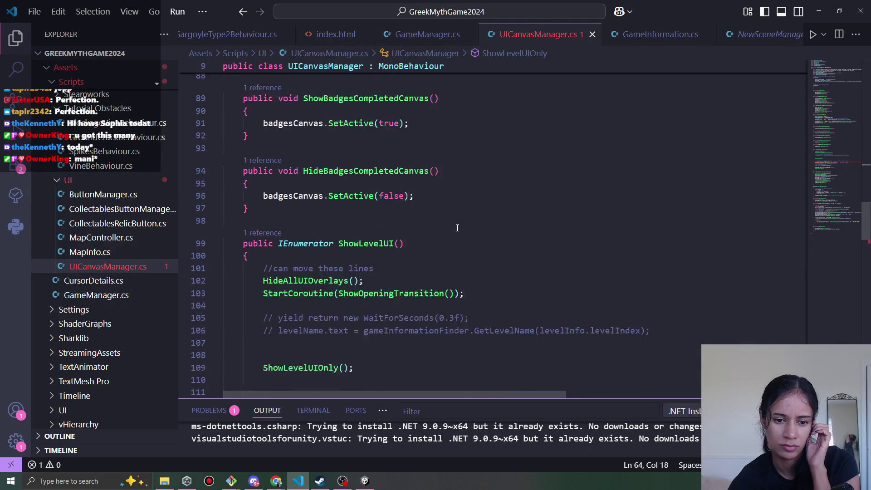
pyautogui.scroll(-5, 457, 227)
pyautogui.scroll(2, 371, 247)
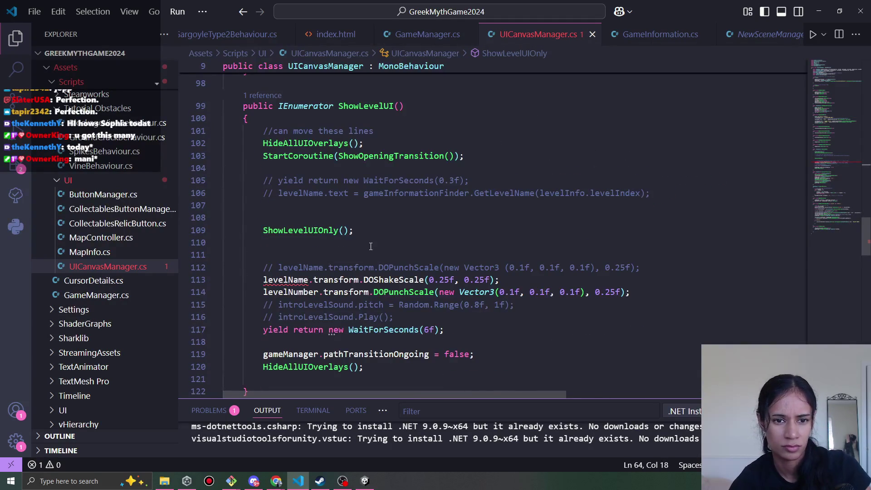
pyautogui.click(288, 280)
pyautogui.write('Path')
pyautogui.scroll(-1, 426, 318)
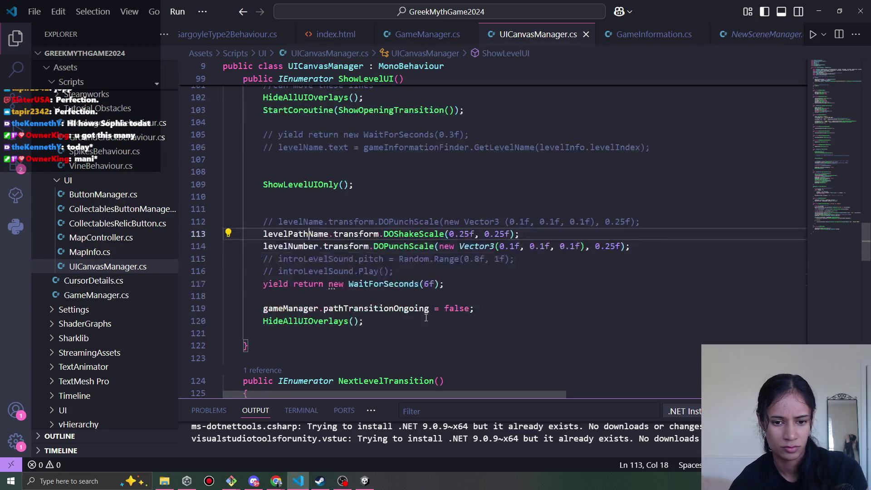
pyautogui.scroll(3, 422, 316)
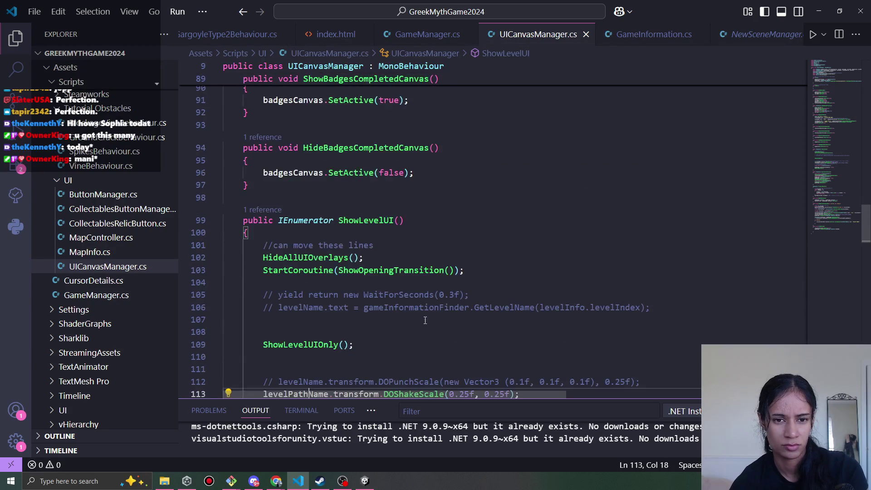
pyautogui.hotkey('alt', 'Left')
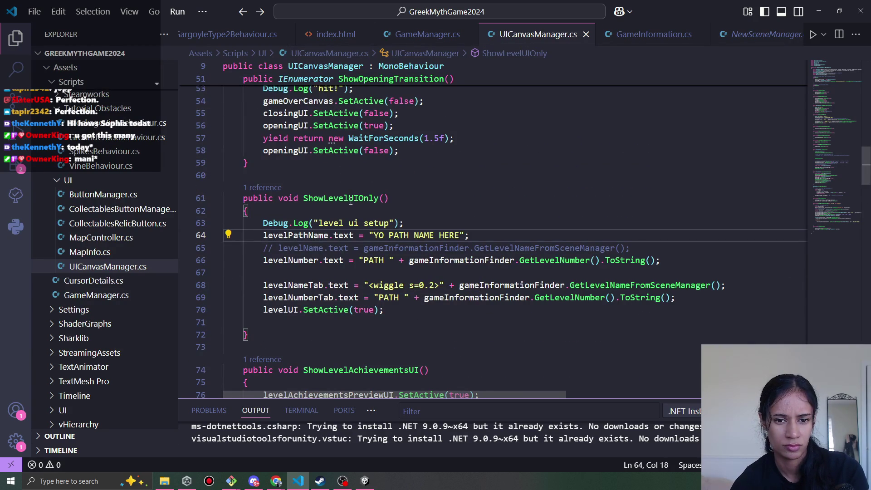
# Change the level number label on line 66 to read 'PATH !!', then go back to Unity to recompile.
pyautogui.click(409, 235)
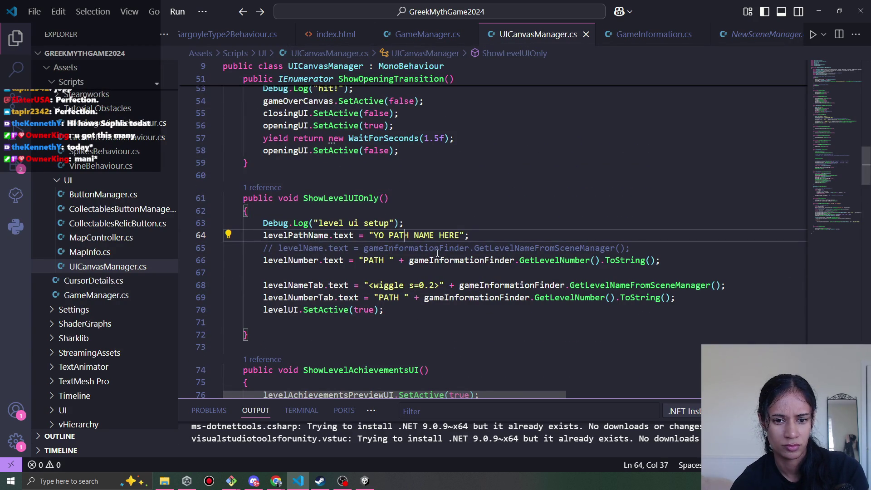
pyautogui.click(472, 301)
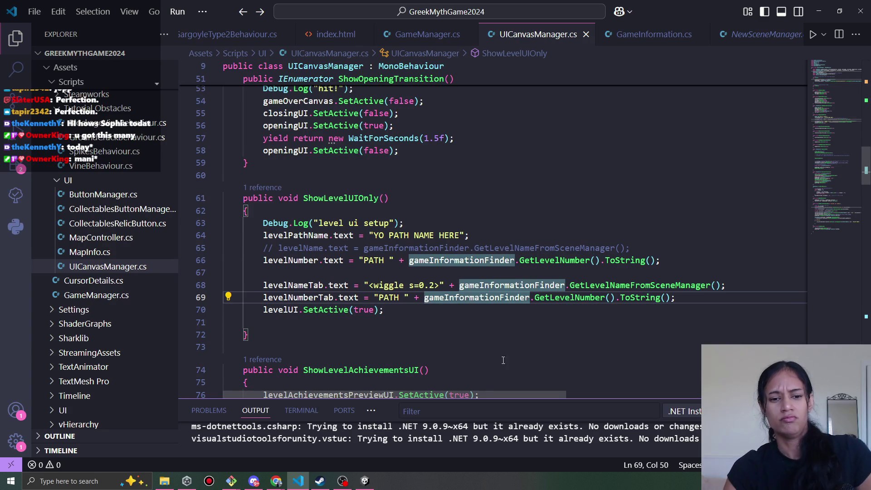
pyautogui.click(388, 259)
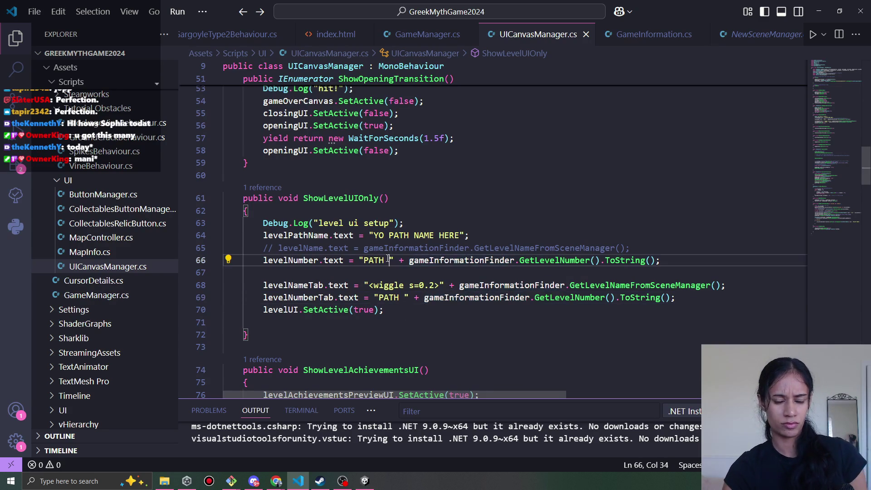
pyautogui.write('!!')
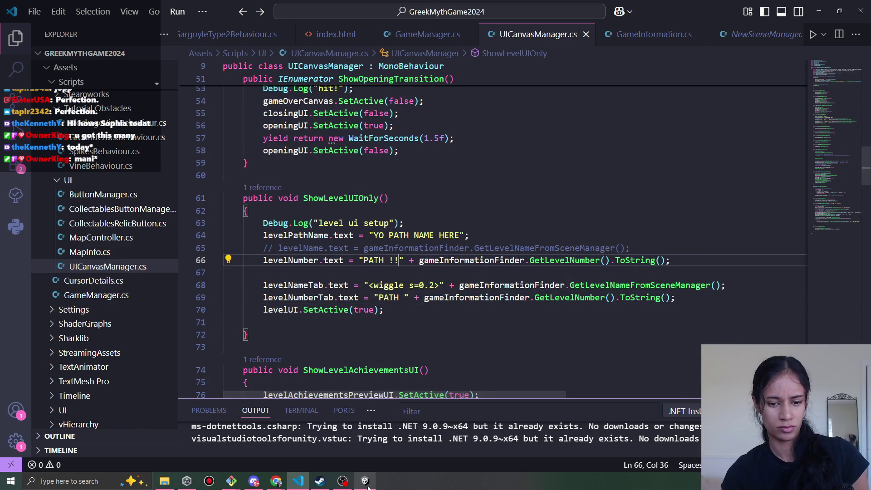
pyautogui.click(365, 481)
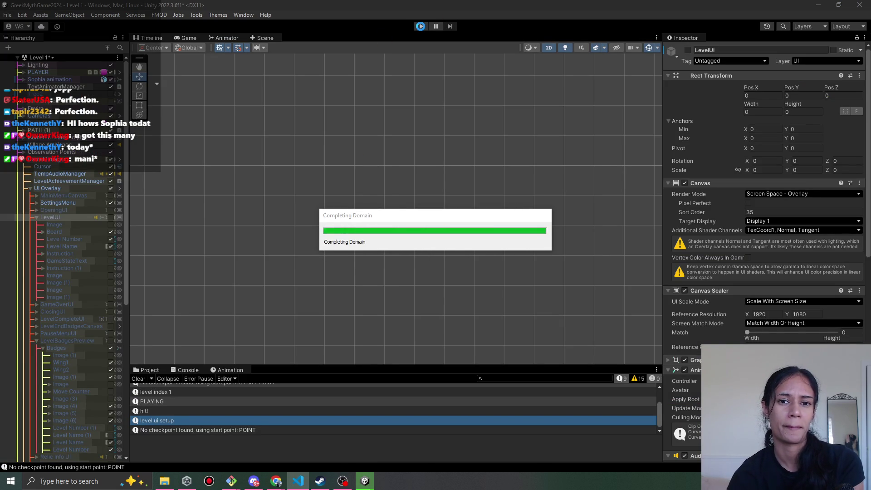
# Once compiling finishes, play Level 1 and walk the character down the path to the circular stone marker.
pyautogui.click(421, 26)
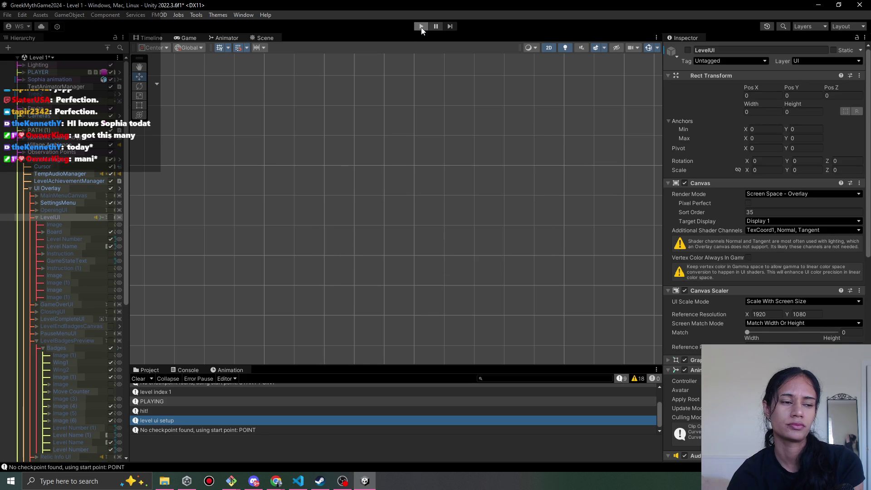
pyautogui.click(422, 28)
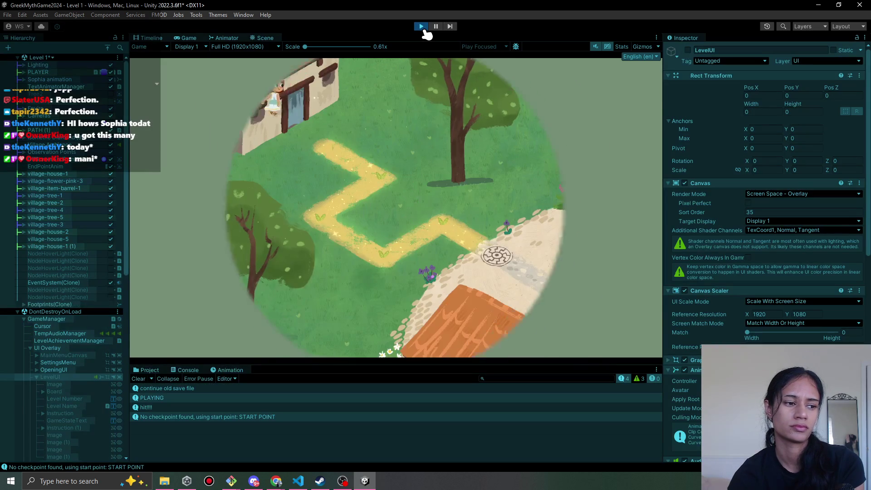
pyautogui.click(346, 210)
pyautogui.click(365, 243)
pyautogui.click(383, 261)
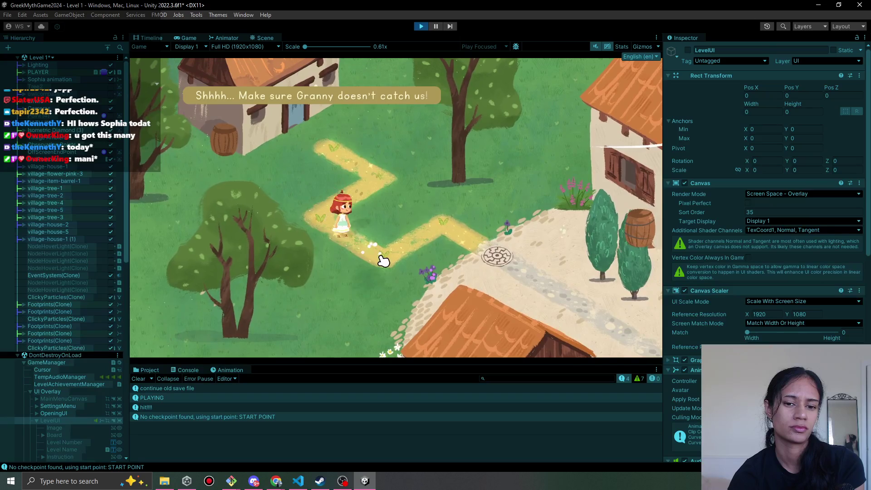
pyautogui.click(453, 240)
pyautogui.click(496, 255)
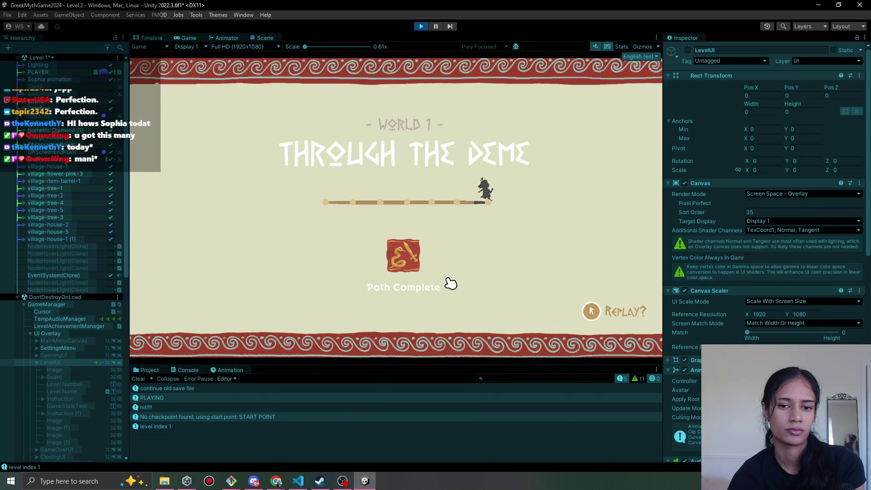
# Continue from the Path Complete screen into Level 2, then stop and restart the playtest.
pyautogui.click(451, 283)
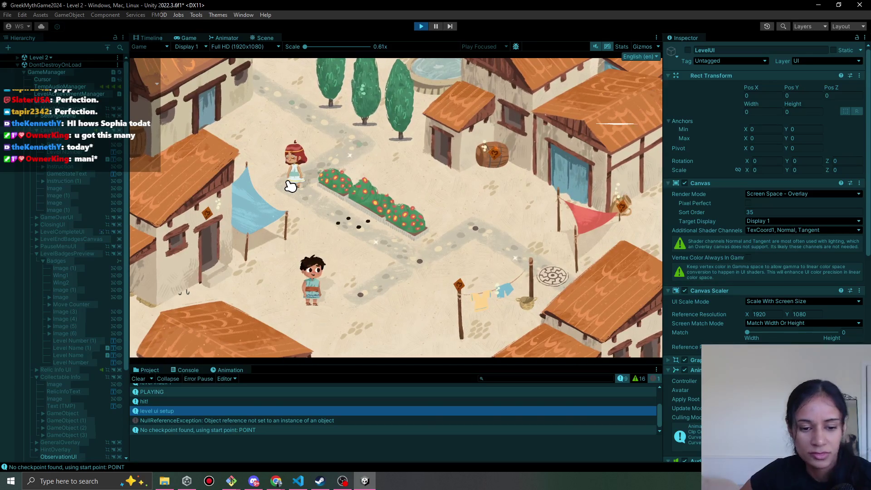
pyautogui.scroll(-15, 720, 341)
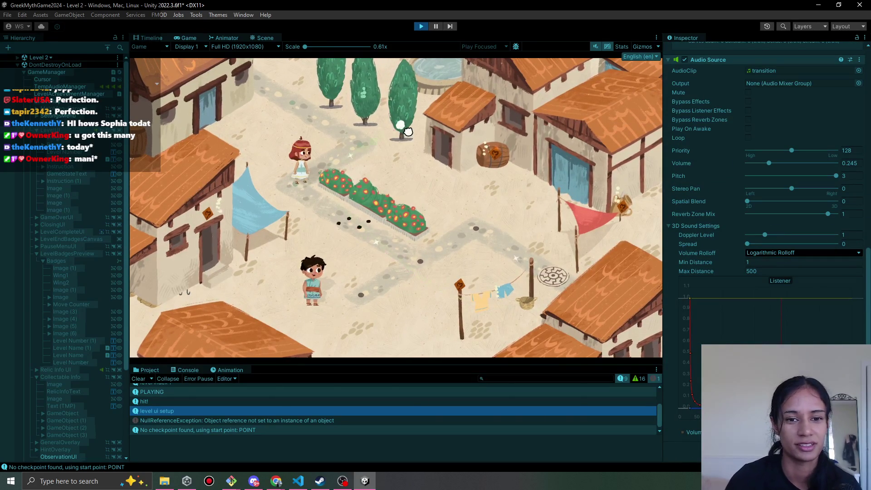
pyautogui.click(422, 27)
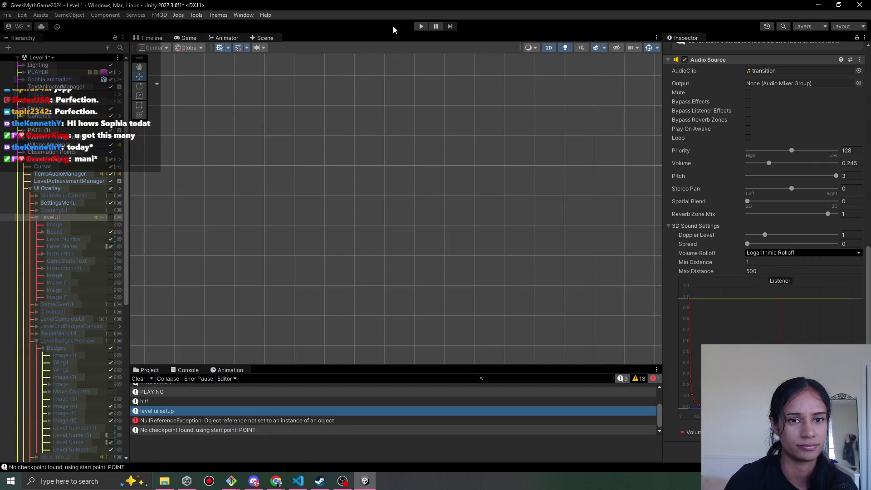
pyautogui.click(422, 27)
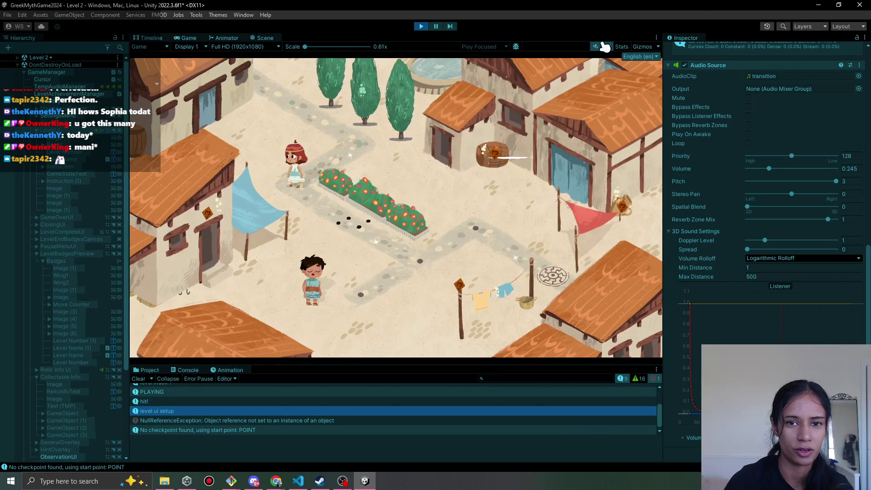
# Open the NullReferenceException's source line in GameManager.cs from the Console.
pyautogui.click(332, 422)
pyautogui.doubleClick(332, 422)
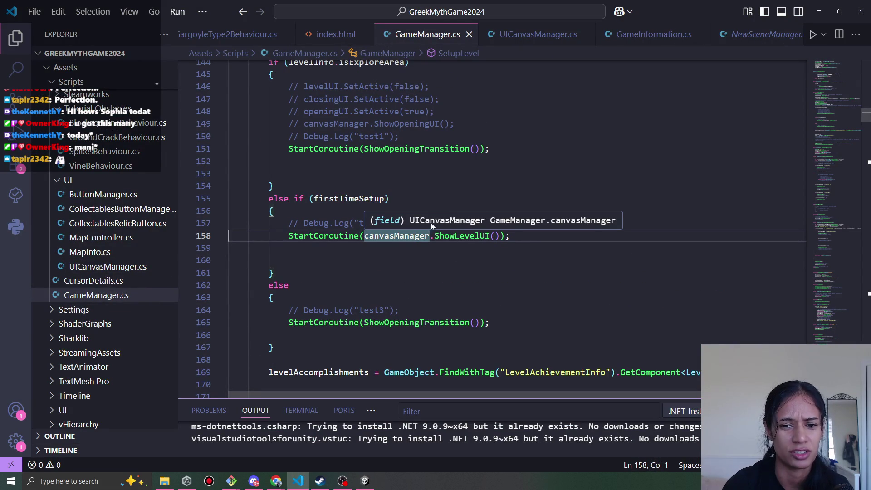
# Trace canvasManager to its declaration and its GetComponent<UICanvasManager>() assignment in Start(), then minimize VS Code.
pyautogui.keyDown('ctrl'); pyautogui.click(399, 232); pyautogui.keyUp('ctrl')
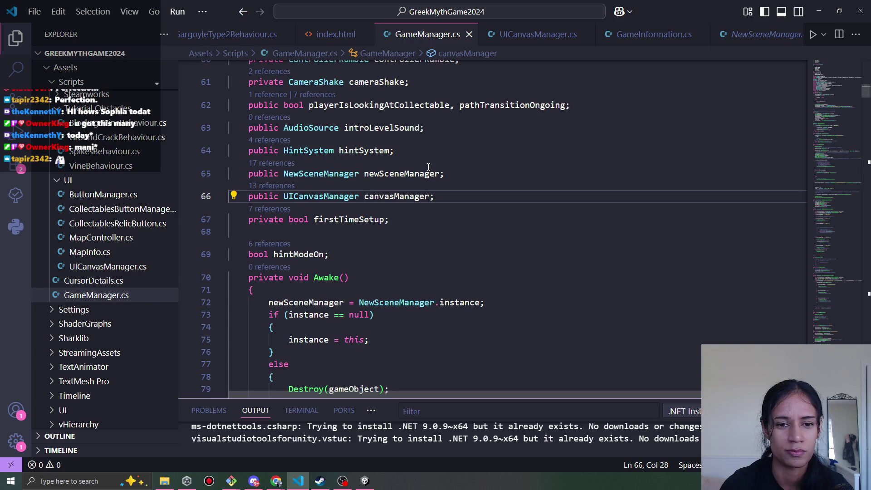
pyautogui.doubleClick(396, 196)
pyautogui.scroll(-10, 396, 227)
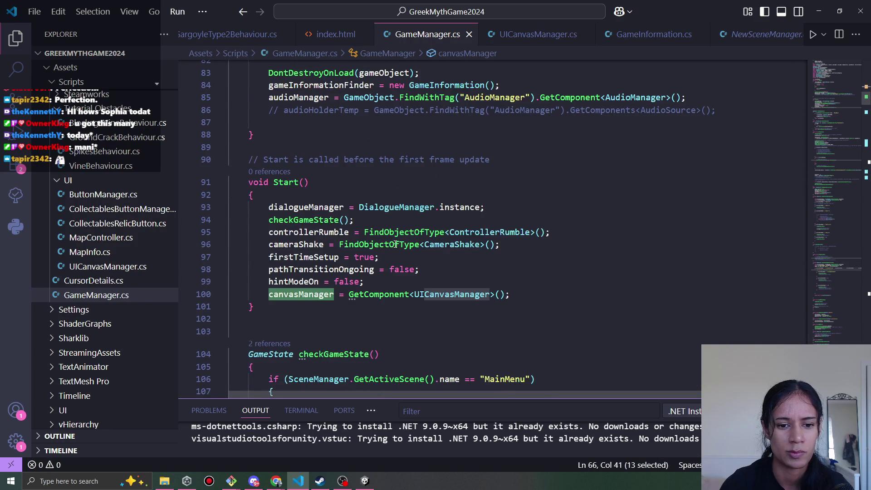
pyautogui.click(819, 11)
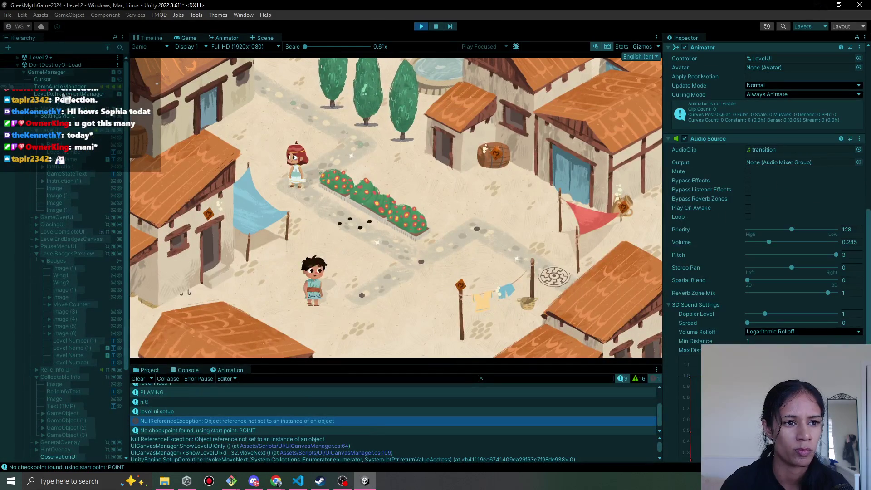
# With GameManager selected, replay Level 1 along the zigzag path to the next node, then stop.
pyautogui.click(46, 72)
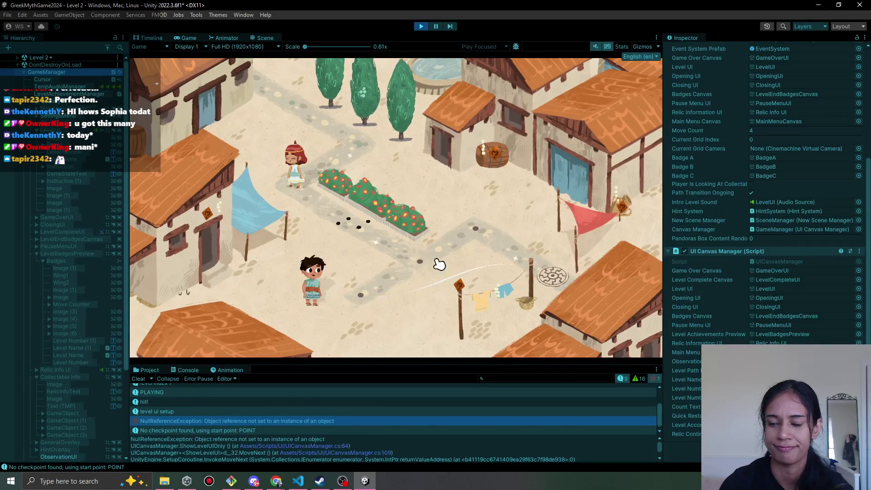
pyautogui.click(421, 27)
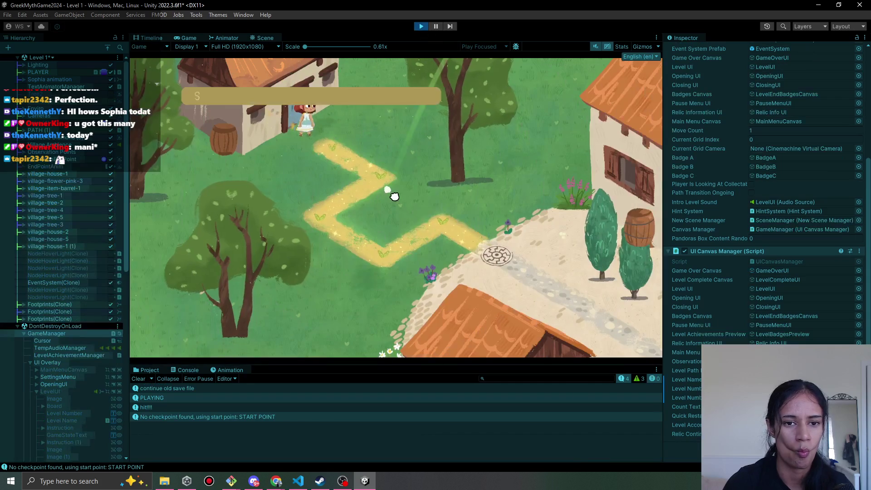
pyautogui.click(358, 206)
pyautogui.click(338, 217)
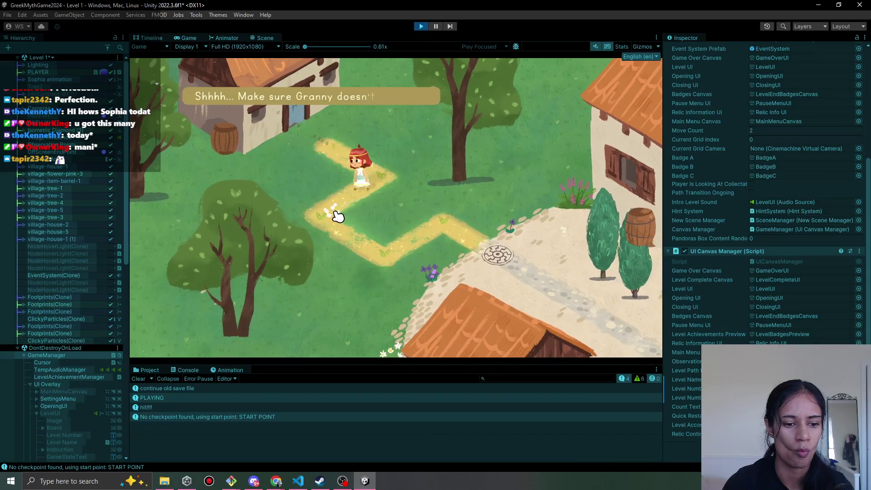
pyautogui.click(366, 242)
pyautogui.click(442, 222)
pyautogui.click(497, 257)
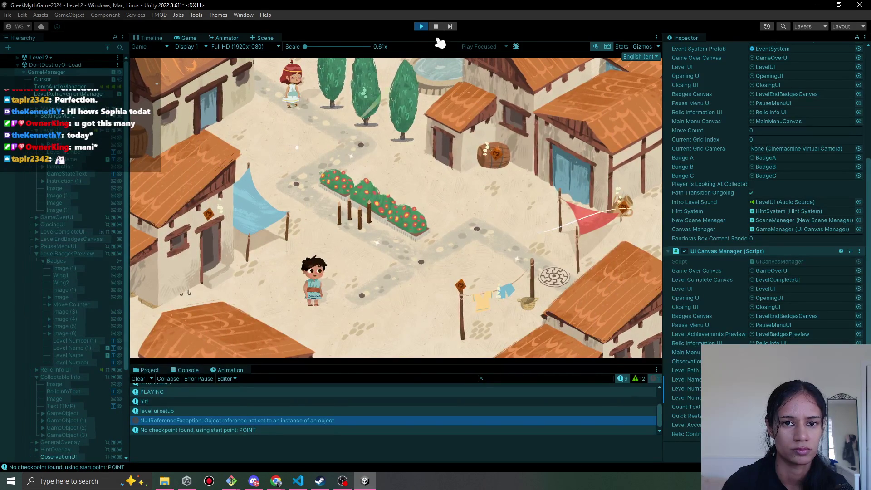
pyautogui.click(420, 26)
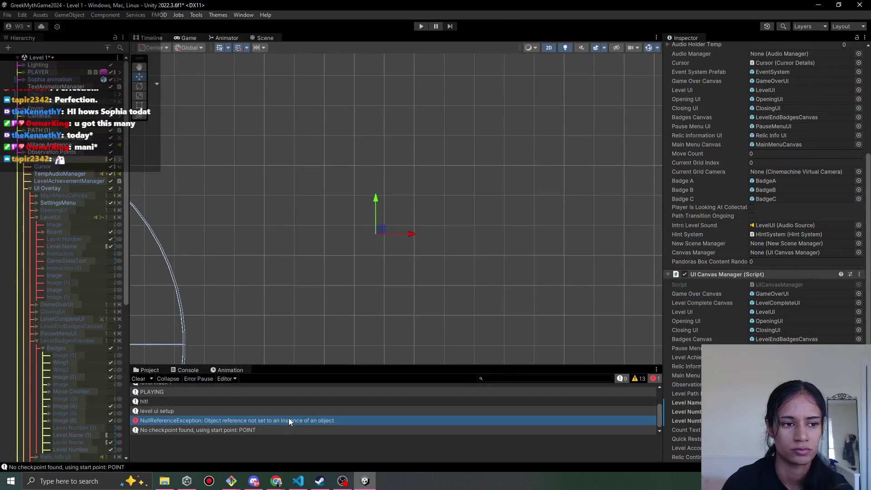
# Check the error's stack trace and bring GameManager.cs back to the front.
pyautogui.click(288, 420)
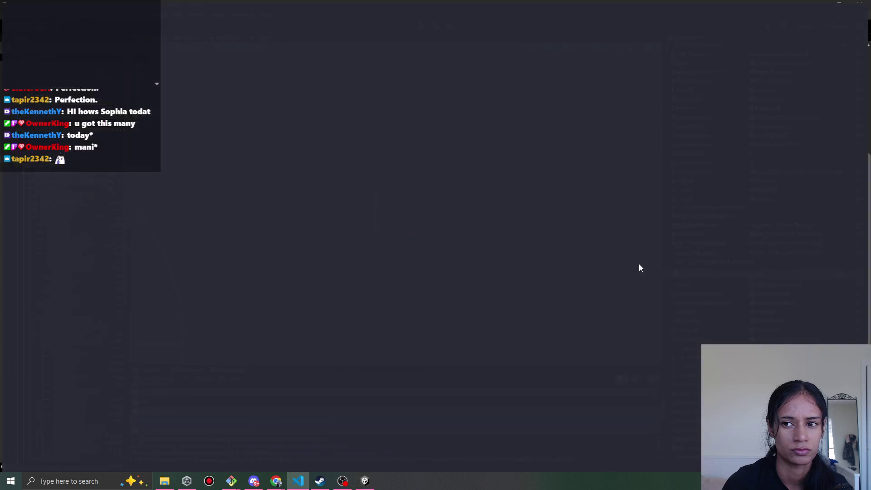
pyautogui.click(819, 11)
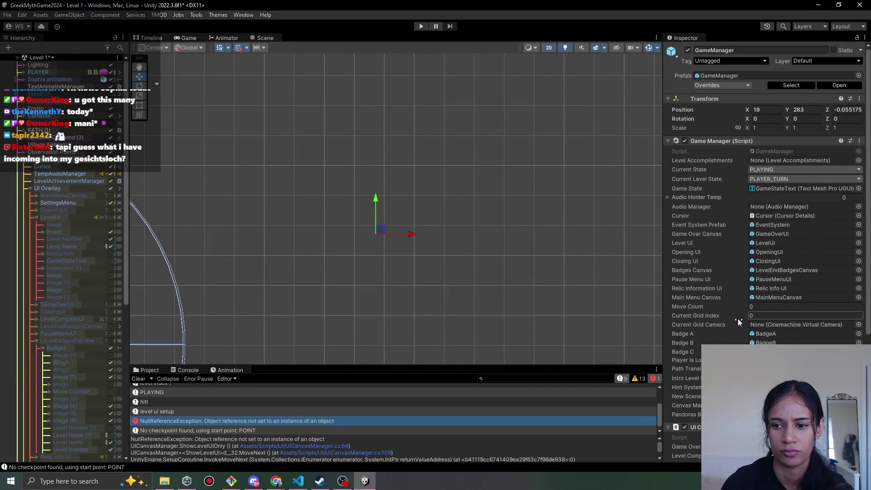
pyautogui.scroll(-8, 736, 325)
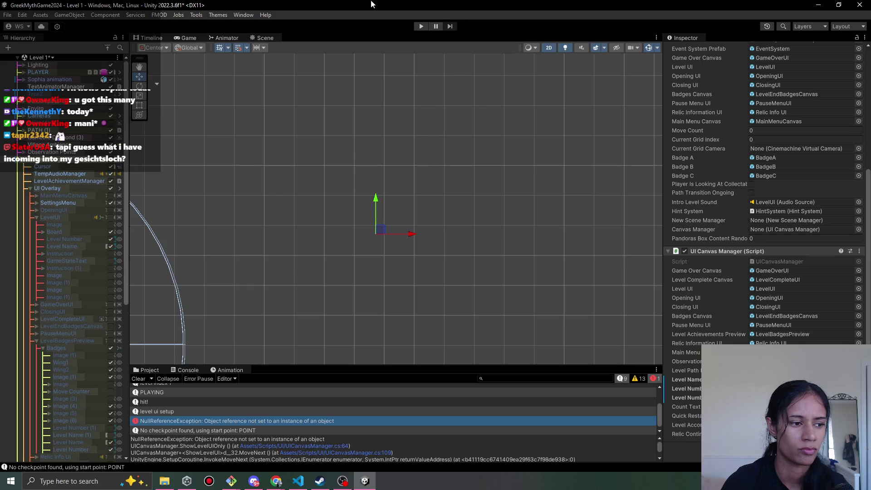
pyautogui.click(298, 481)
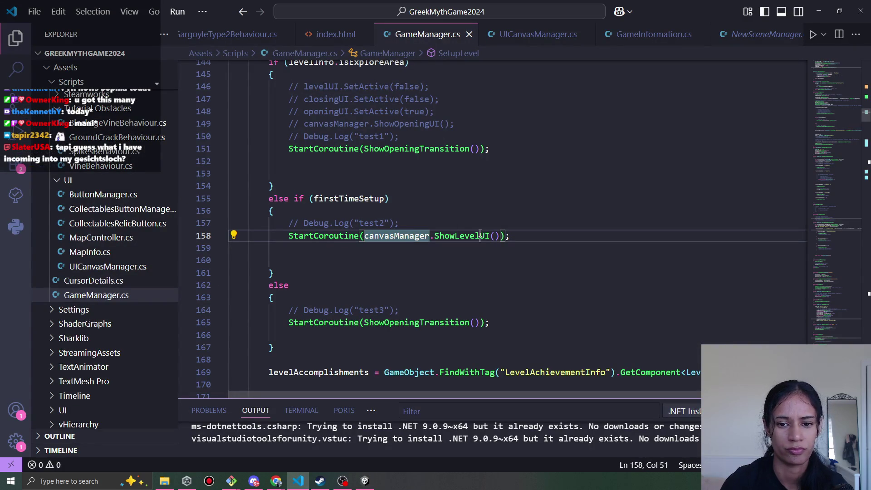
# Jump from canvasManager on line 158 to its declaration and Start() assignment, then return to Unity.
pyautogui.doubleClick(454, 236)
pyautogui.click(397, 236)
pyautogui.press('F12')
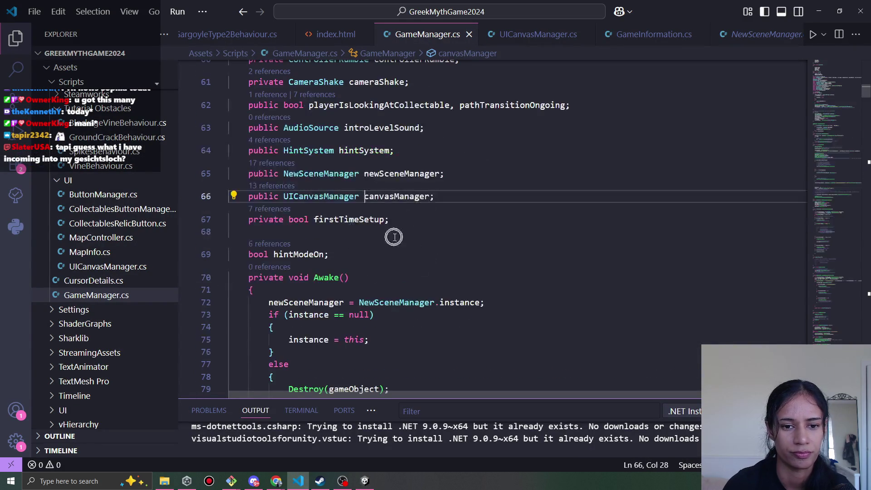
pyautogui.scroll(-5, 377, 273)
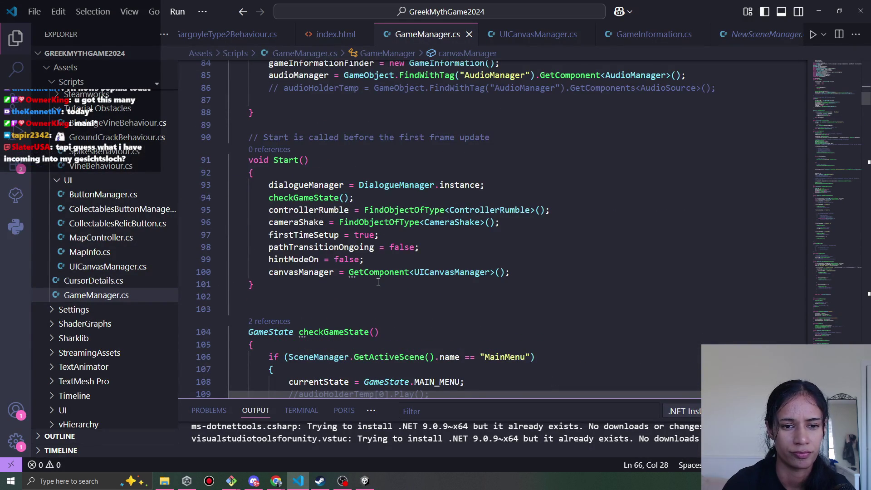
pyautogui.scroll(-2, 378, 282)
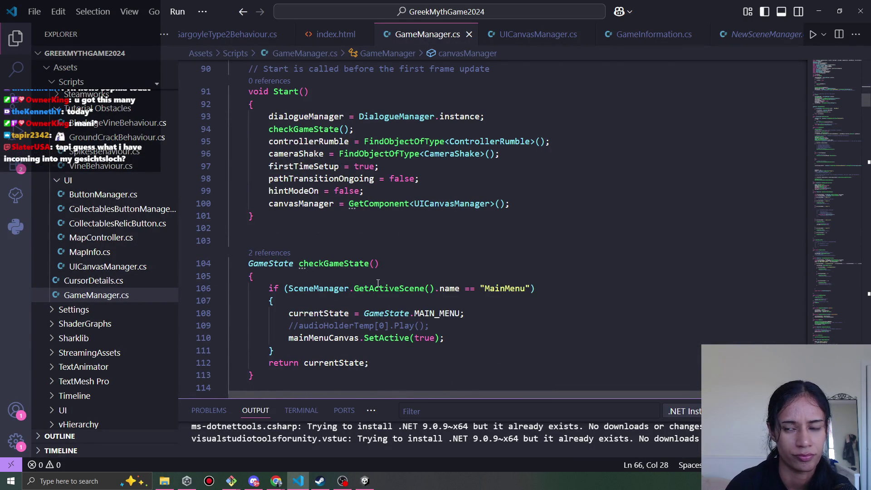
pyautogui.scroll(1, 376, 284)
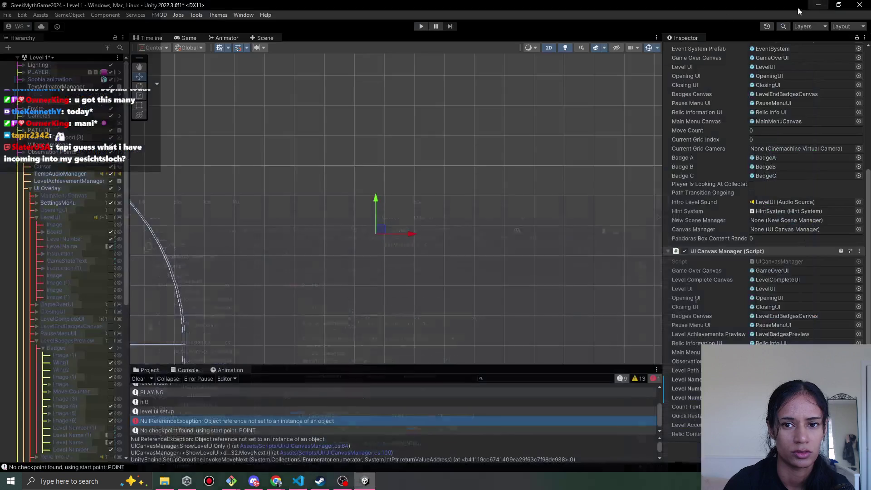
pyautogui.click(819, 12)
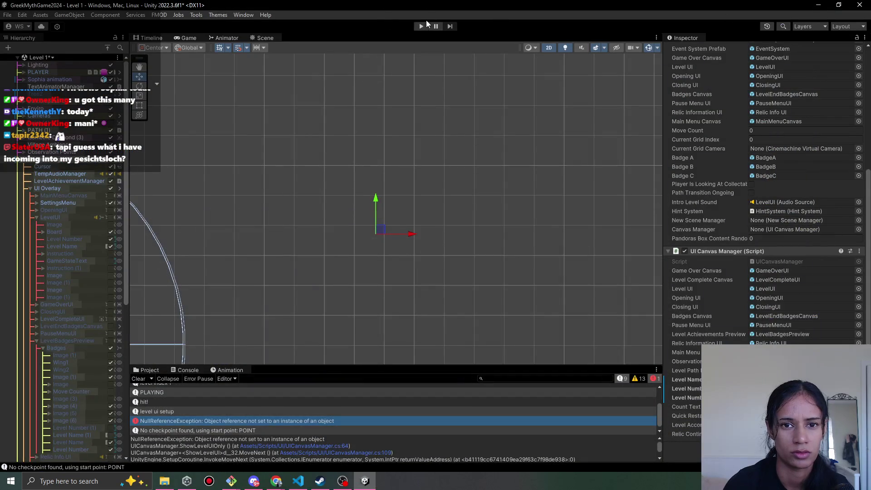
# Replay Level 1 along the path into Level 2, then view the NullReferenceException trace and switch to GameManager.cs.
pyautogui.click(135, 379)
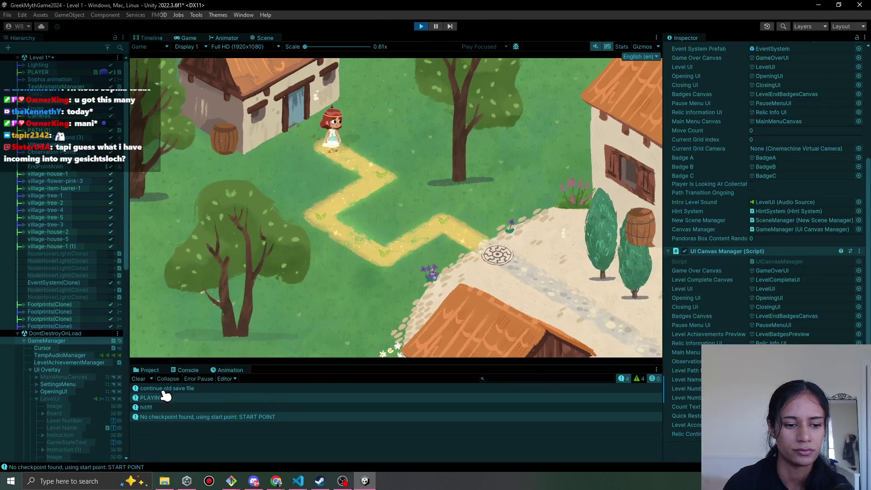
pyautogui.click(141, 378)
pyautogui.click(369, 181)
pyautogui.click(309, 217)
pyautogui.click(361, 253)
pyautogui.click(423, 208)
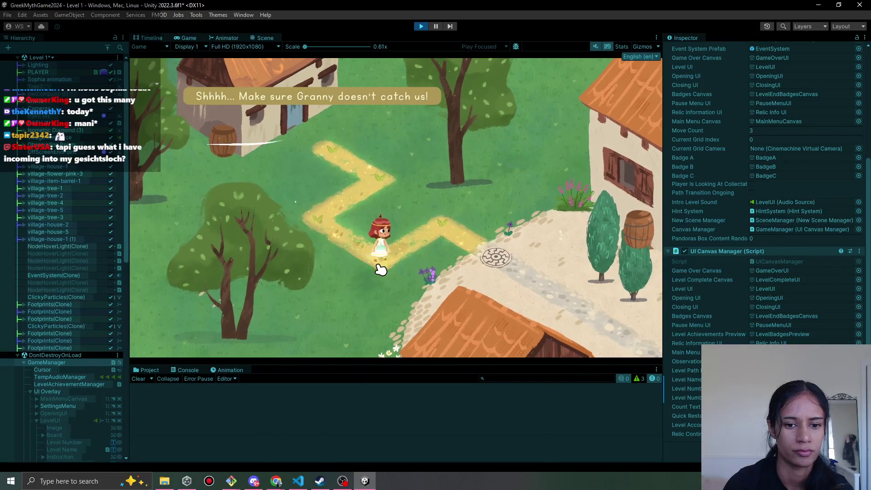
pyautogui.click(485, 257)
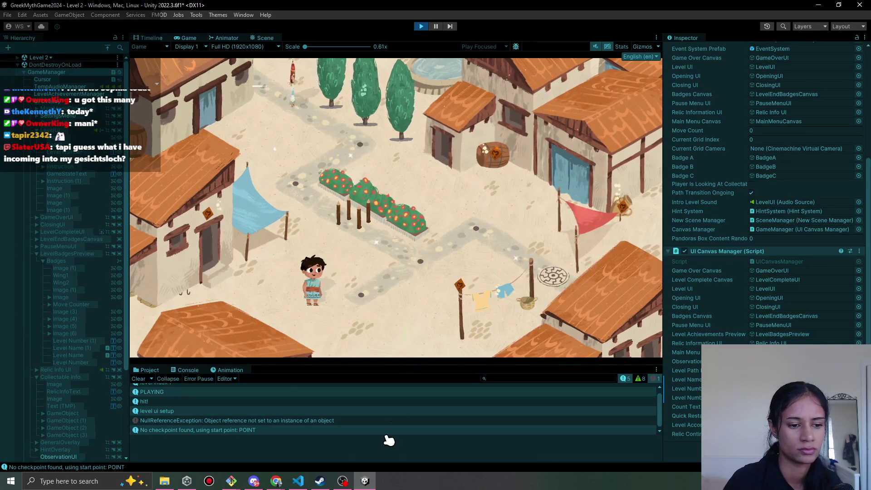
pyautogui.click(306, 421)
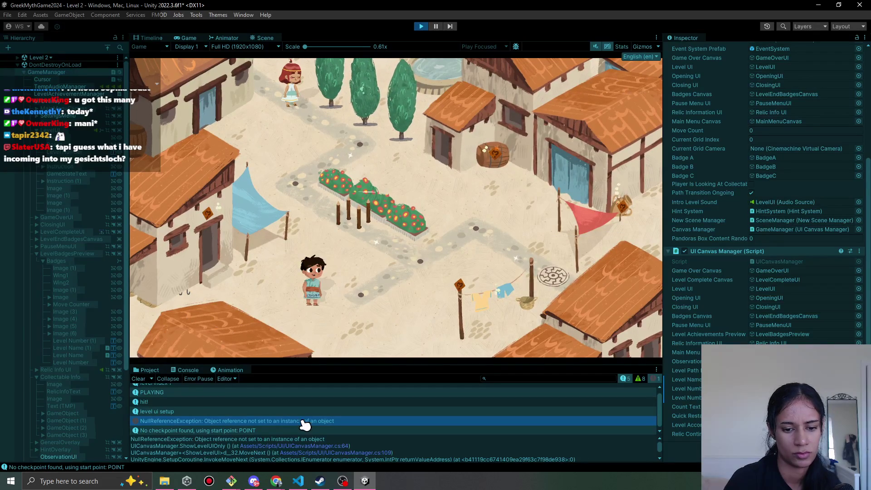
pyautogui.hotkey('alt', 'Tab')
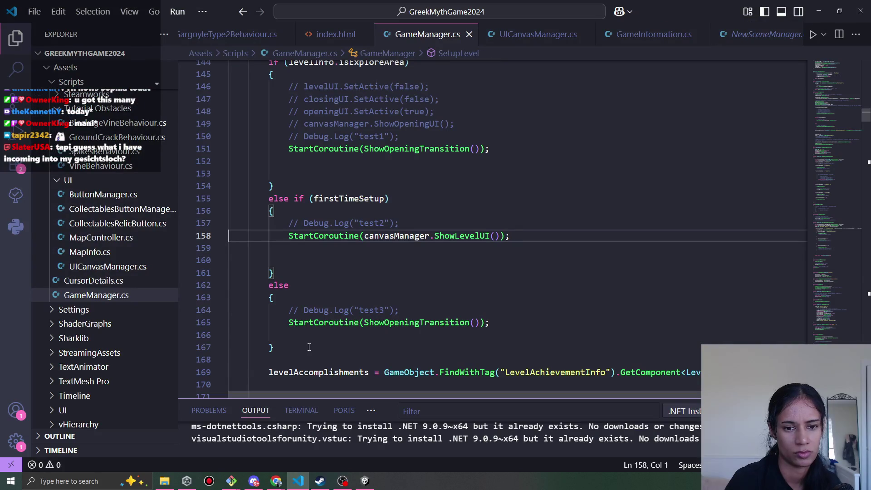
# Follow the stack trace to UICanvasManager.cs line 64, then stop the Level 2 playtest.
pyautogui.hotkey('alt', 'Tab')
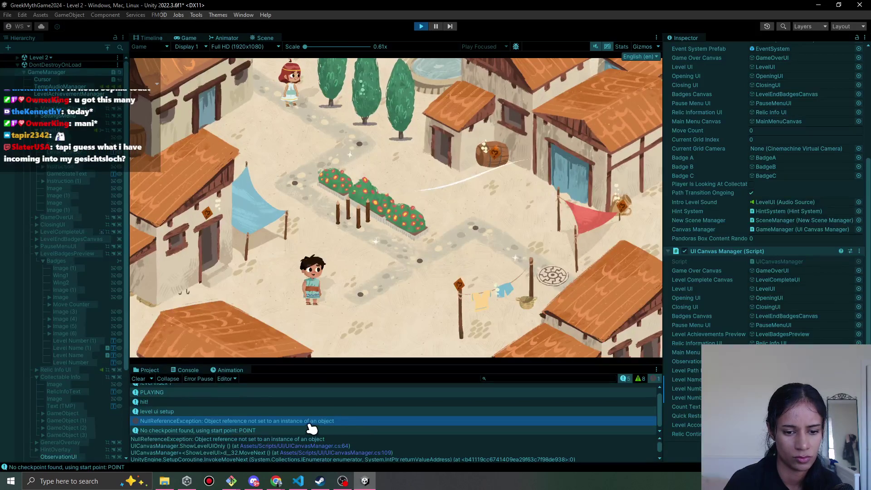
pyautogui.scroll(-5, 367, 456)
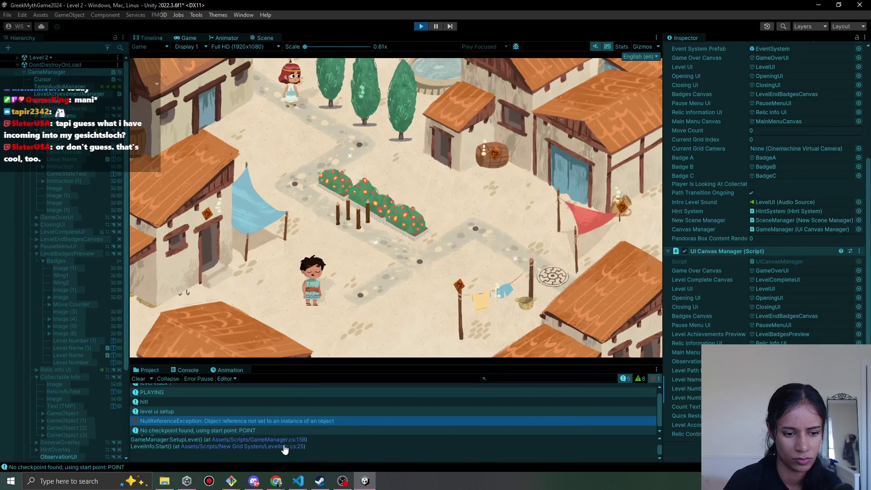
pyautogui.scroll(5, 311, 457)
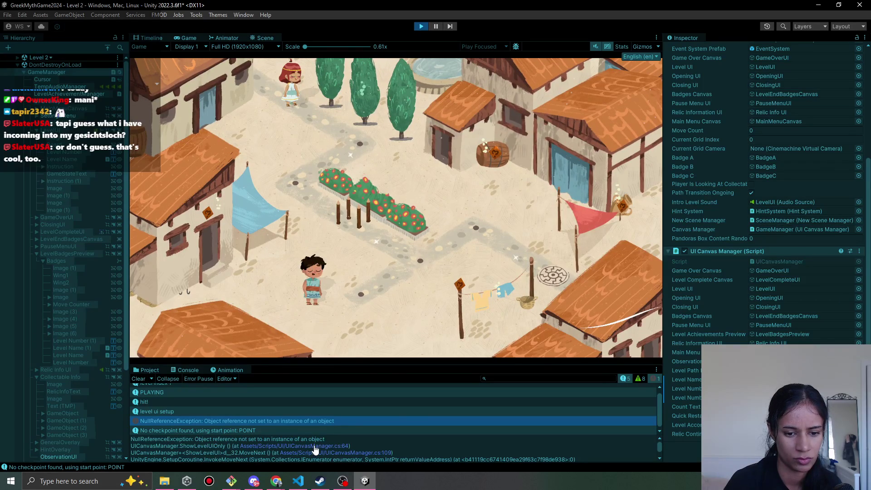
pyautogui.click(343, 446)
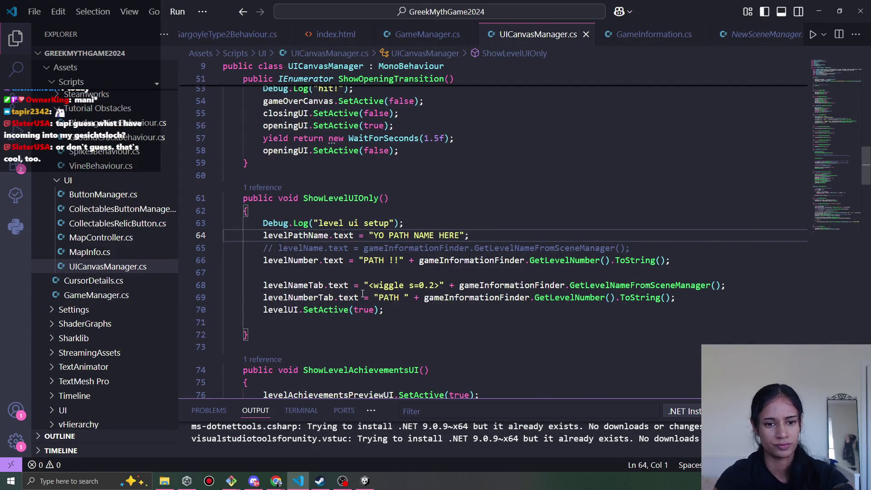
pyautogui.hotkey('alt', 'Tab')
pyautogui.scroll(-1, 257, 420)
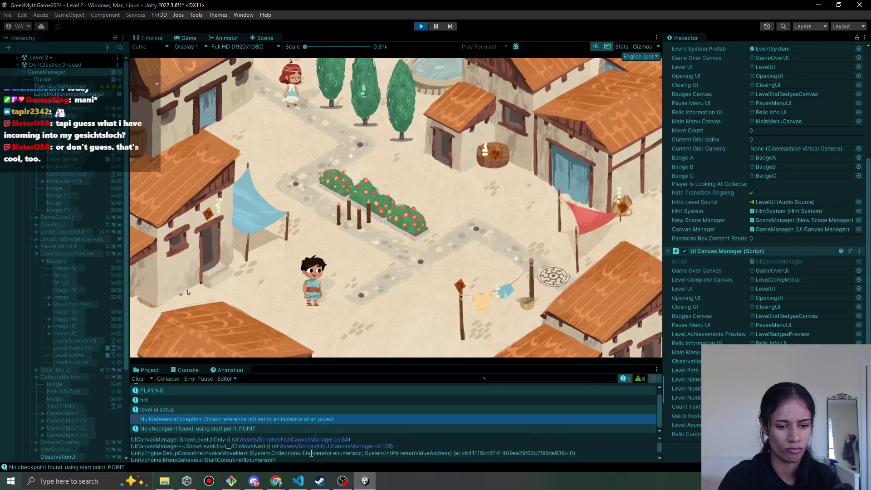
pyautogui.click(278, 450)
pyautogui.hotkey('alt', 'Tab')
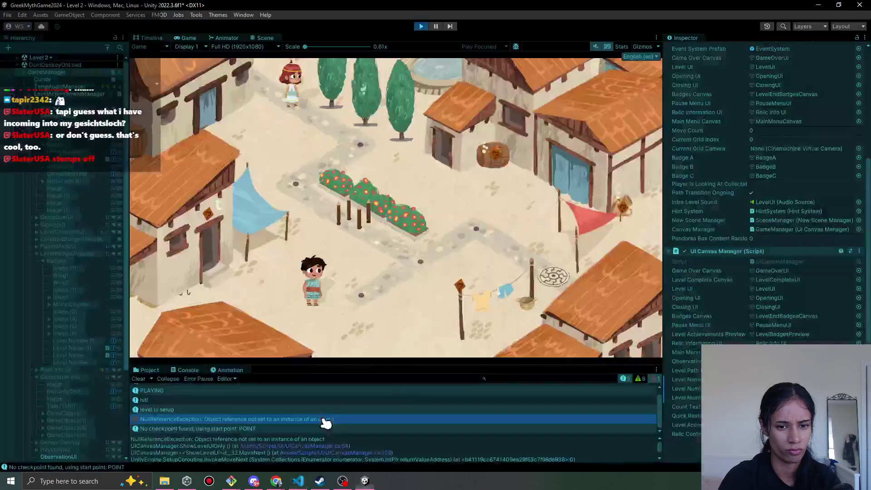
pyautogui.click(420, 27)
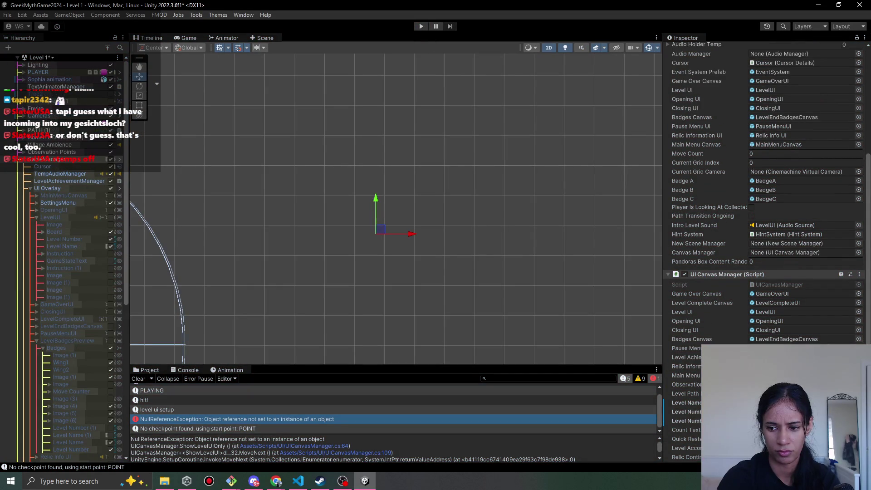
# Apply all of GameManager's overrides to its prefab and start a fresh Level 1 playtest.
pyautogui.click(859, 403)
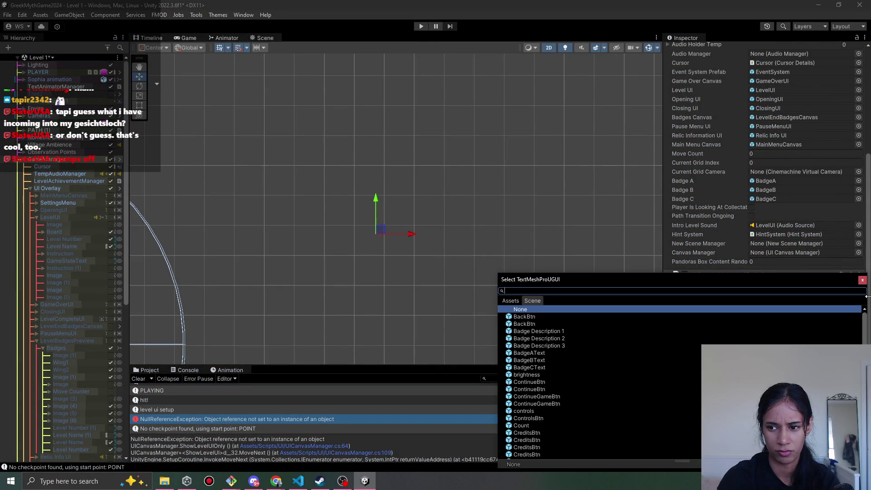
pyautogui.click(863, 280)
pyautogui.scroll(-3, 65, 197)
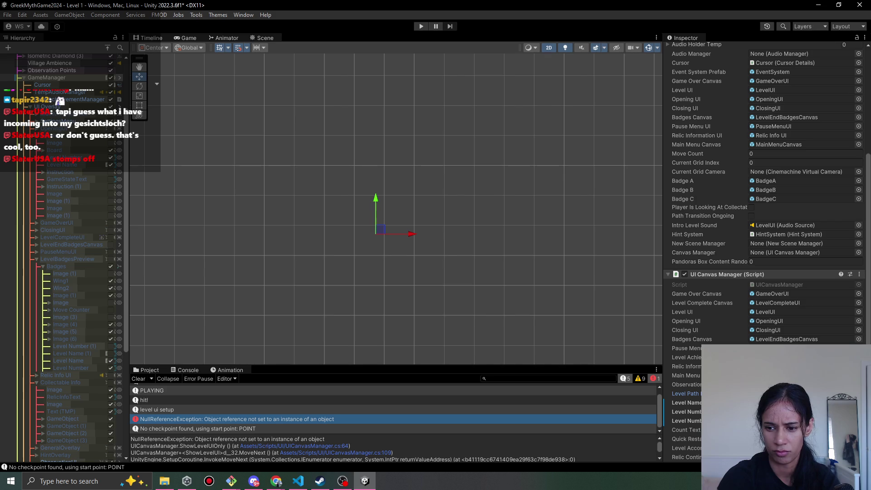
pyautogui.scroll(5, 685, 102)
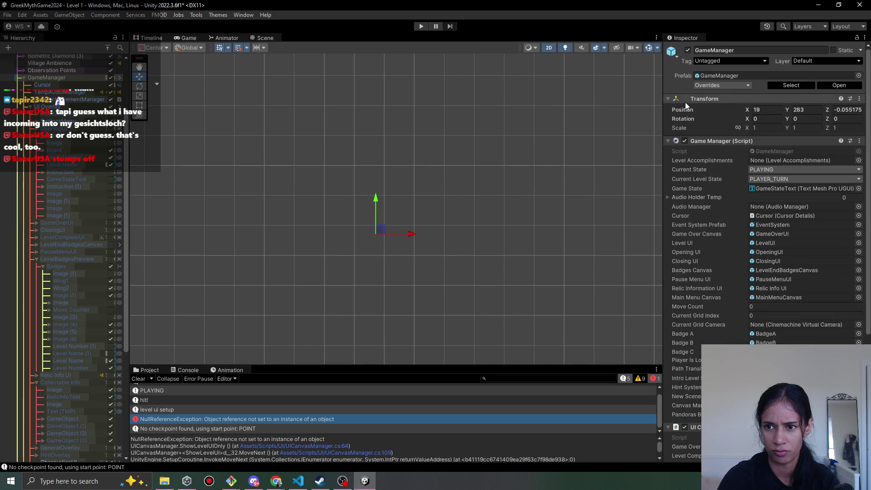
pyautogui.click(722, 85)
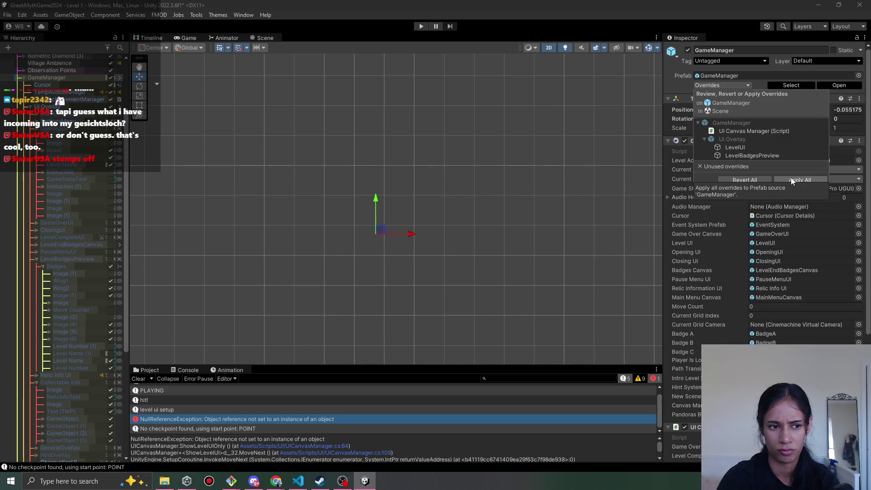
pyautogui.click(790, 179)
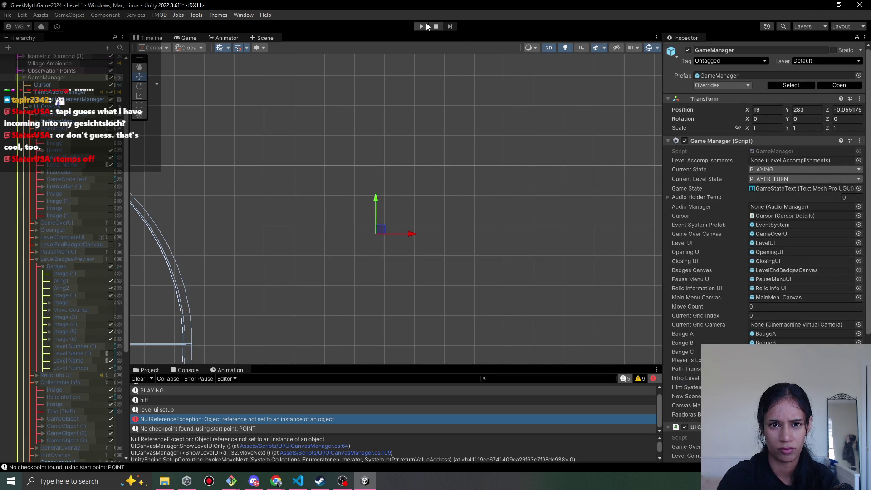
pyautogui.click(421, 27)
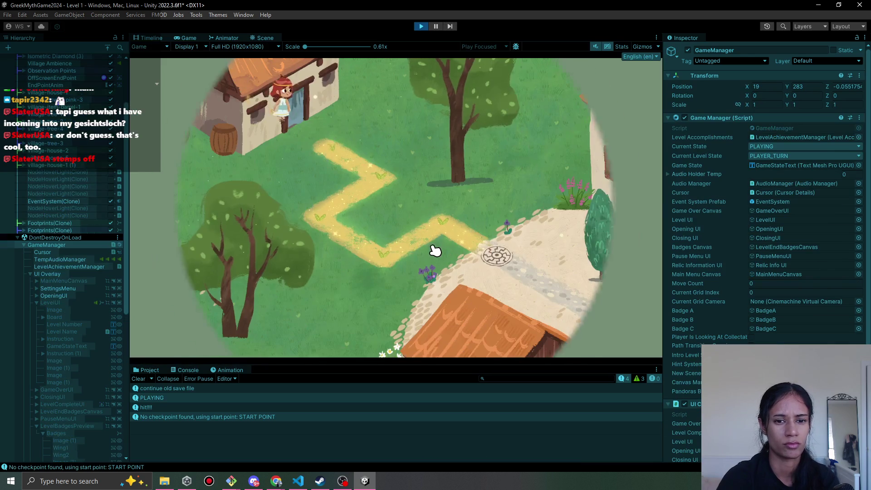
# Walk the character to Level 1's path end to reach Level 2, then stop Play and switch to VS Code.
pyautogui.click(370, 166)
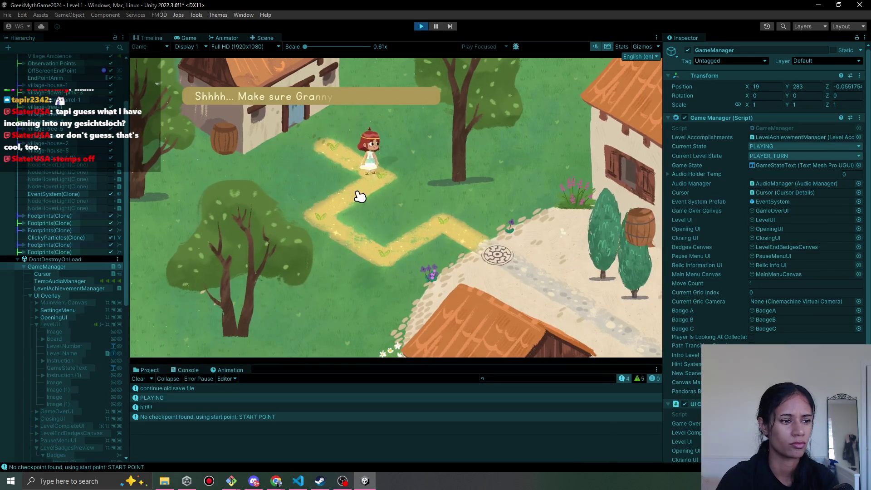
pyautogui.click(388, 261)
pyautogui.click(479, 234)
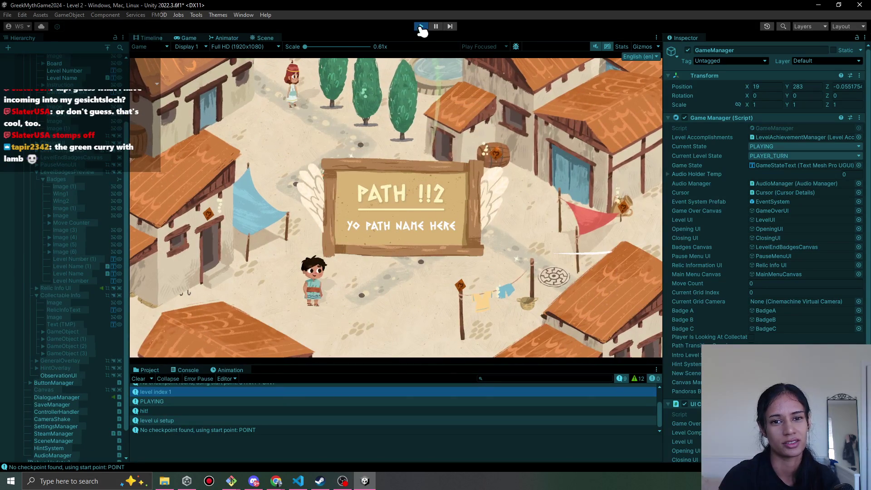
pyautogui.hotkey('ctrl', 'p')
pyautogui.hotkey('alt', 'Tab')
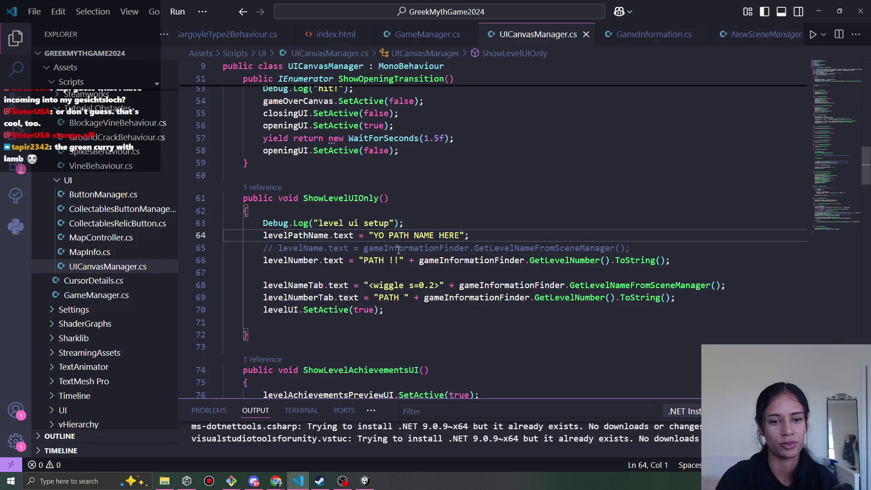
# Comment out the placeholder path line and enable the levelPathName assignment from GetLevelNameFromSceneManager(), then save.
pyautogui.hotkey('ctrl', '/')
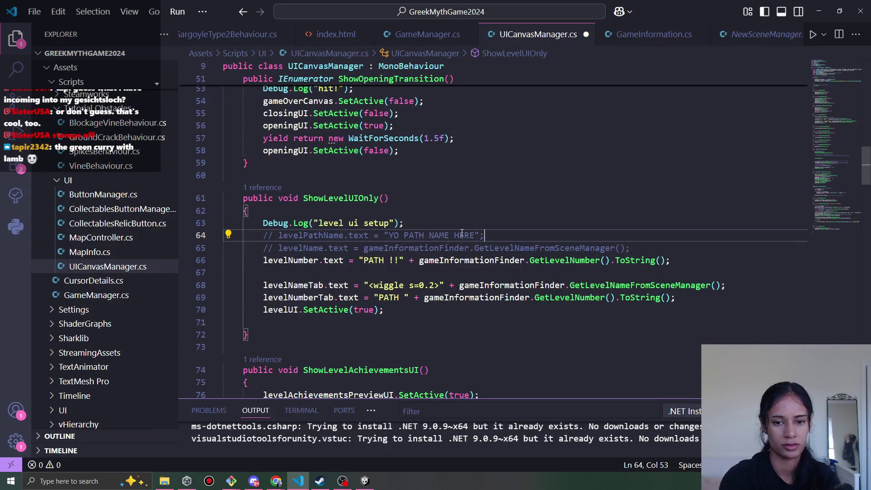
pyautogui.hotkey('ctrl', '/')
pyautogui.hotkey('ctrl', 's')
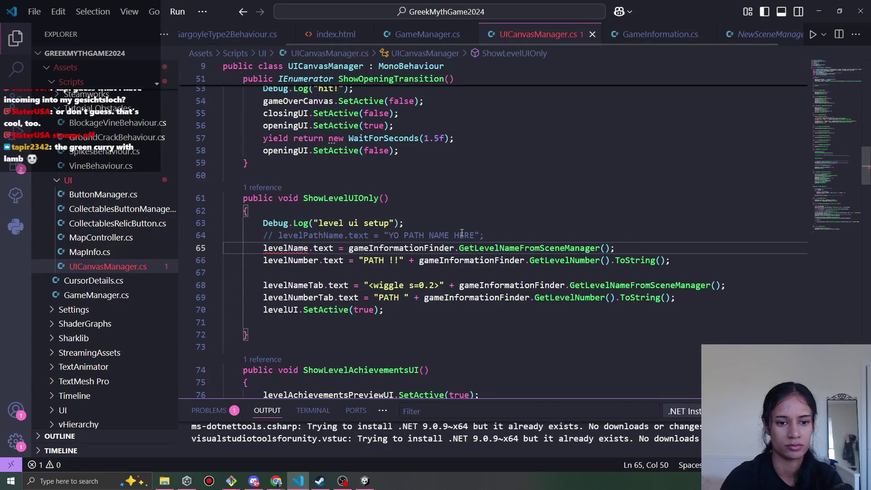
pyautogui.doubleClick(295, 248)
pyautogui.write('levelPathName')
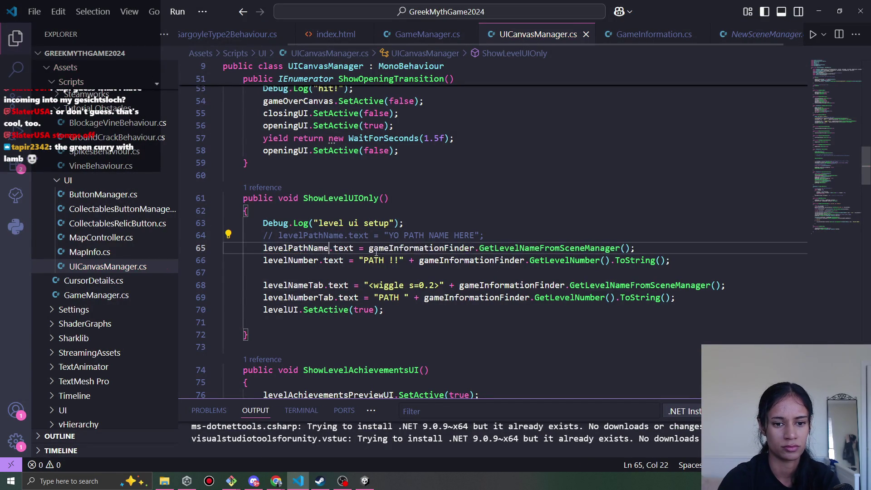
pyautogui.click(366, 481)
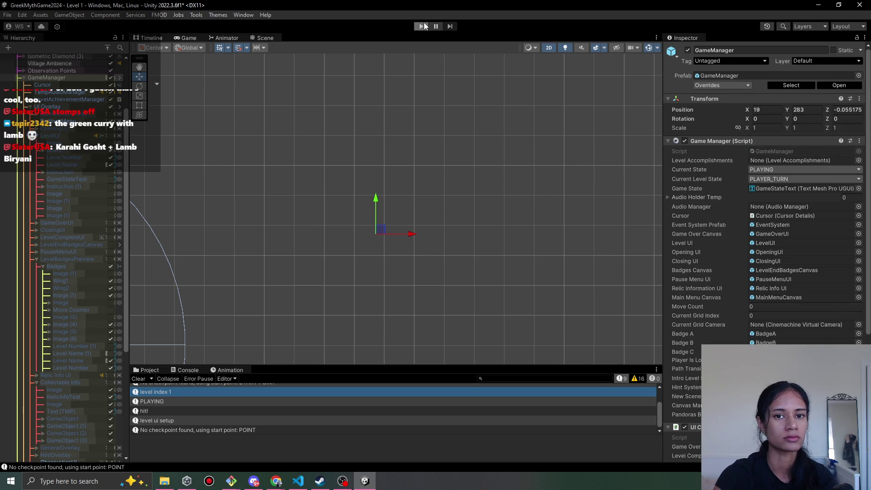
# Playtest Level 1 down the zigzag path into Level 2, confirming the 'BLOOMING DANGER' banner, then return to VS Code.
pyautogui.click(424, 26)
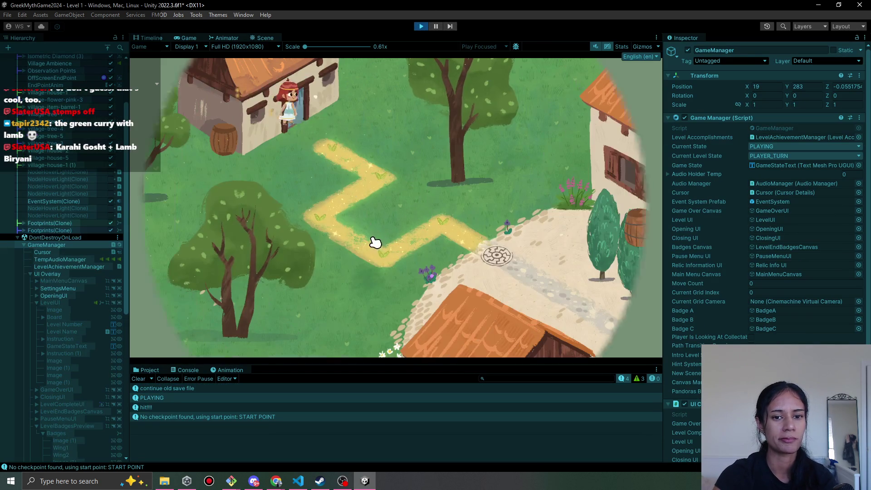
pyautogui.click(381, 182)
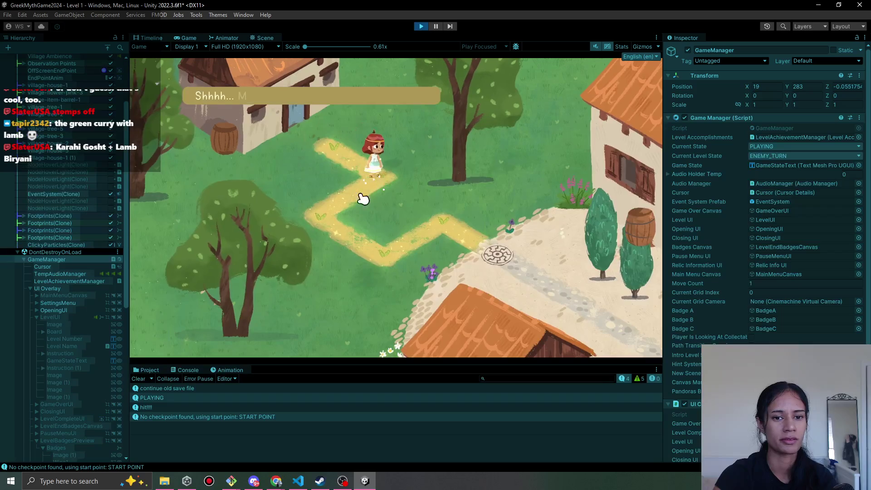
pyautogui.click(313, 213)
pyautogui.click(365, 240)
pyautogui.click(408, 248)
pyautogui.click(496, 254)
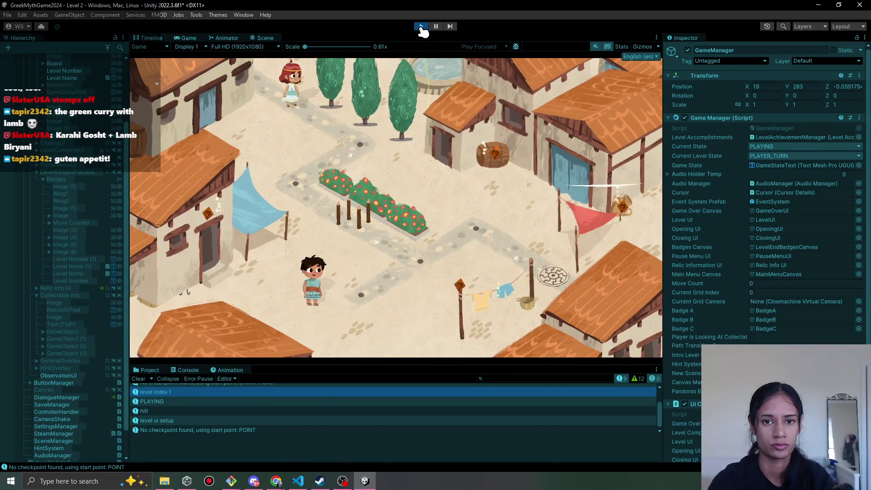
pyautogui.click(417, 27)
pyautogui.click(297, 481)
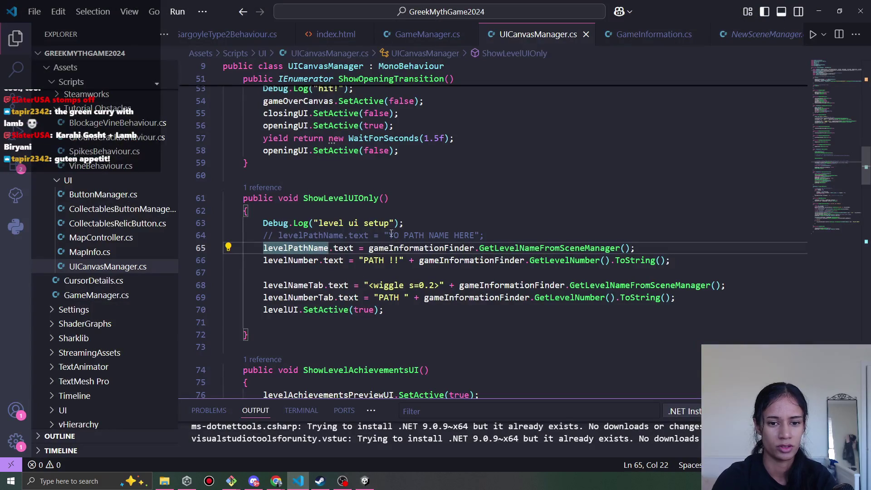
# Delete the 'level ui setup' Debug.Log line and change the 'PATH !!' prefix to 'PATH '.
pyautogui.tripleClick(376, 223)
pyautogui.press('BackSpace')
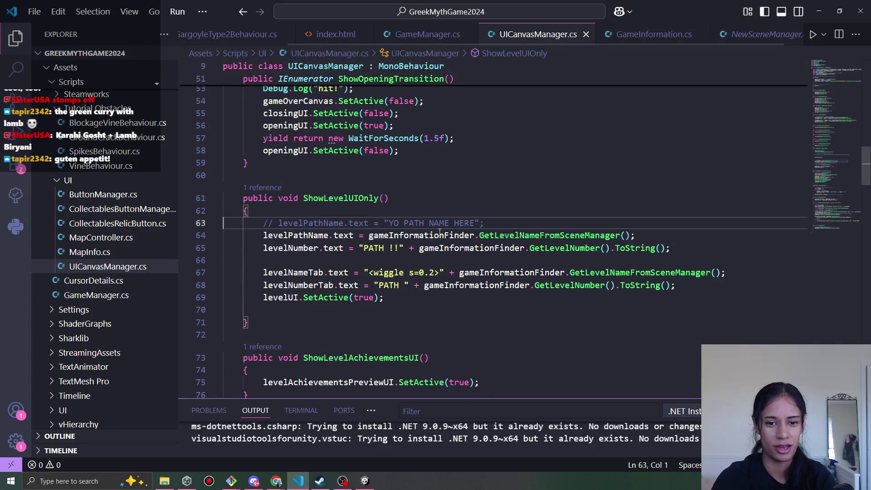
pyautogui.click(400, 248)
pyautogui.press('BackSpace')
pyautogui.press('BackSpace')
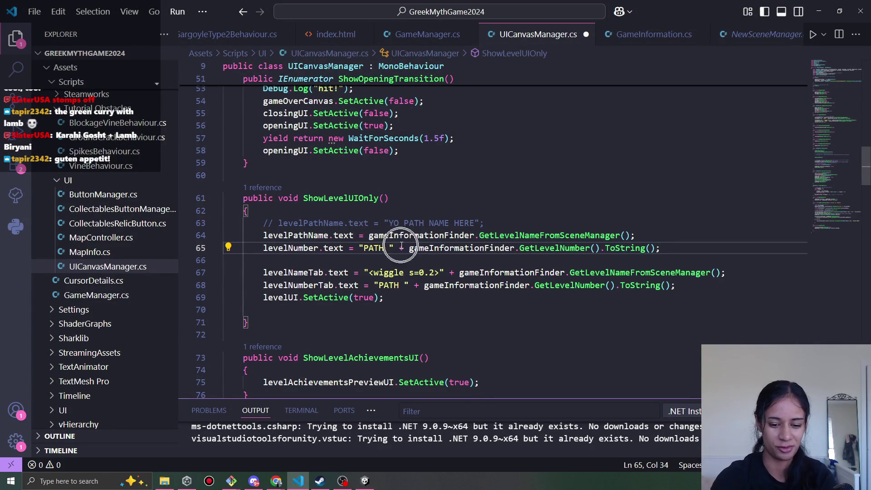
# Minimize VS Code and frame the Observation Points in Unity's Scene view.
pyautogui.click(839, 8)
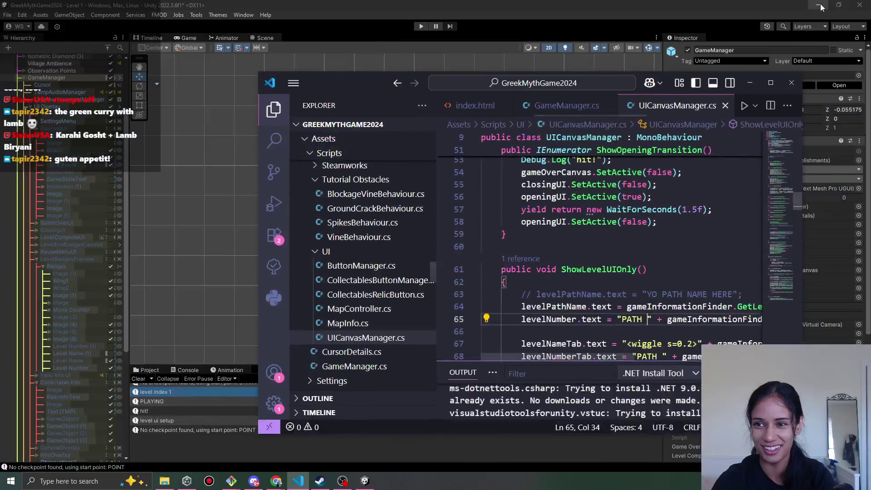
pyautogui.click(749, 84)
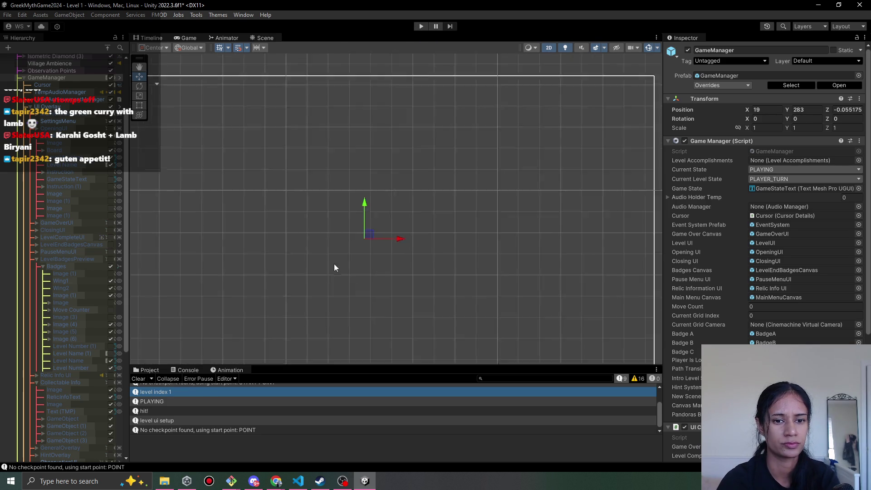
pyautogui.doubleClick(52, 71)
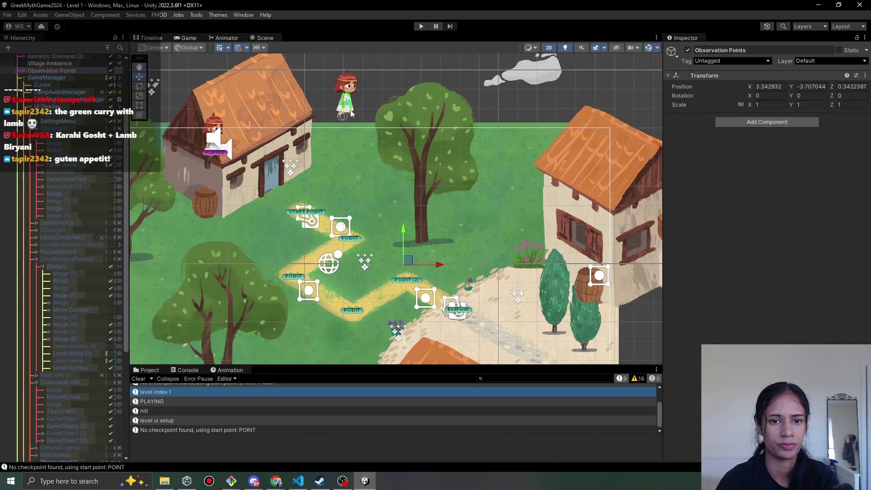
# Drag Sophia animation down to Y 2.67 above the path start, then start a Level 1 playtest.
pyautogui.scroll(5, 64, 77)
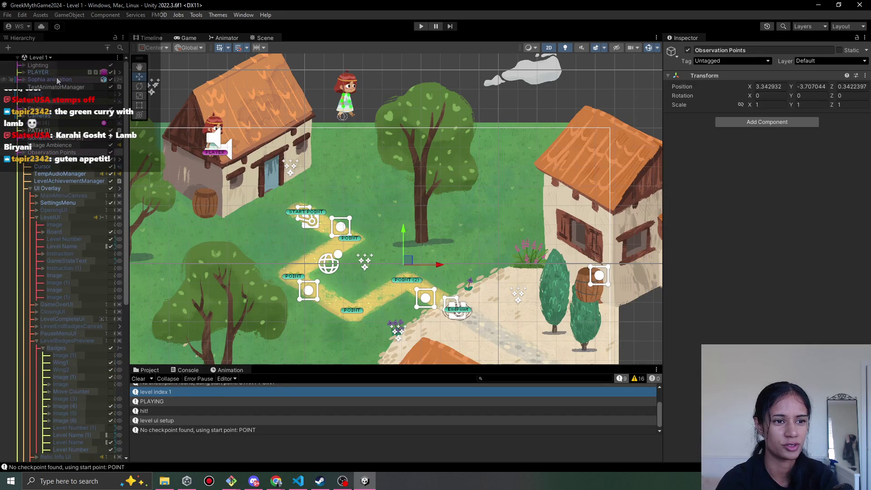
pyautogui.click(50, 79)
pyautogui.moveTo(352, 86); pyautogui.dragTo(355, 157)
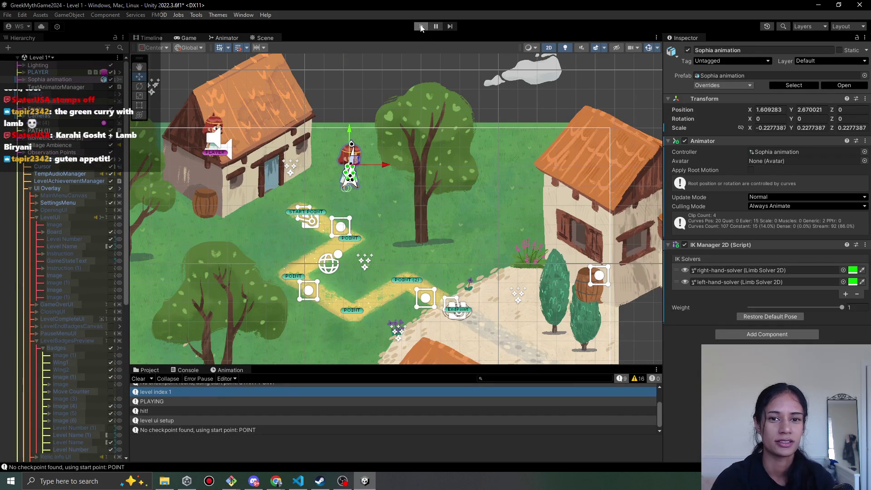
pyautogui.hotkey('ctrl', 'p')
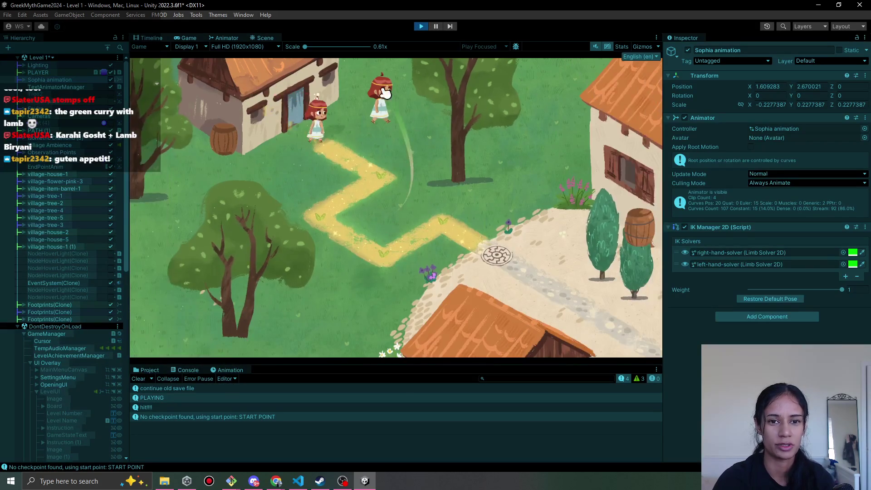
# Choose the Sophia-walk clip in the Animation window and preview it.
pyautogui.click(225, 369)
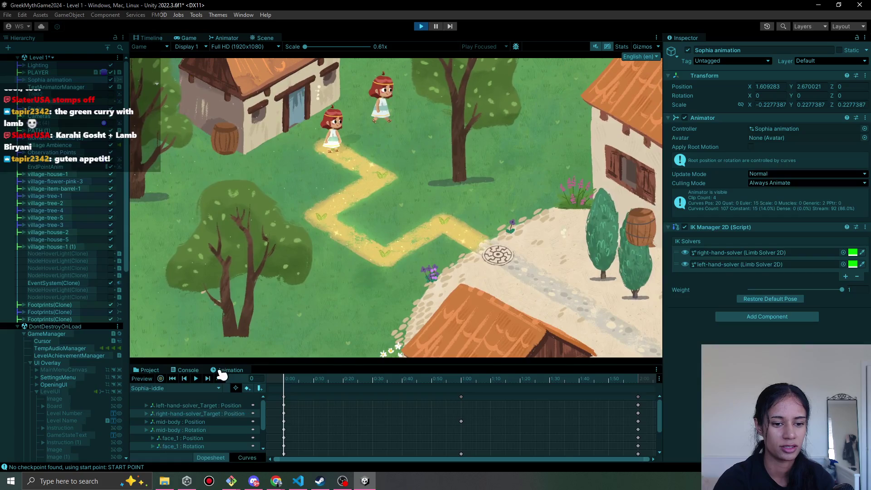
pyautogui.click(169, 388)
pyautogui.click(173, 427)
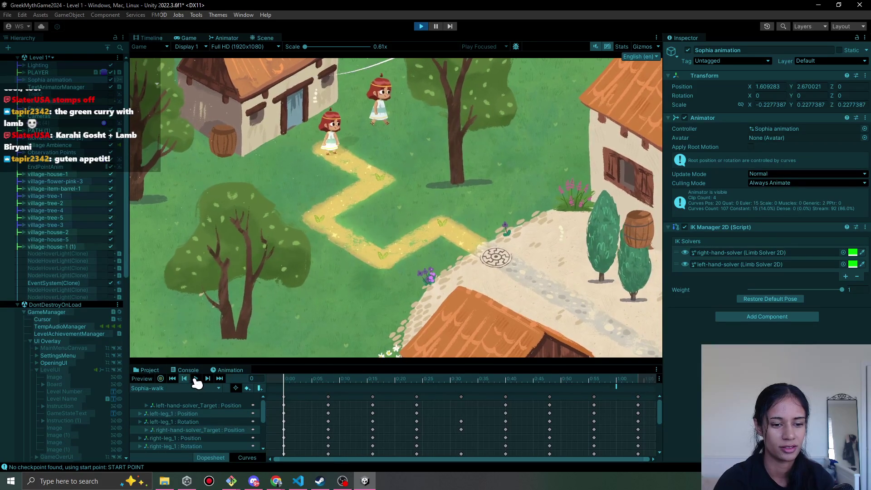
pyautogui.click(195, 379)
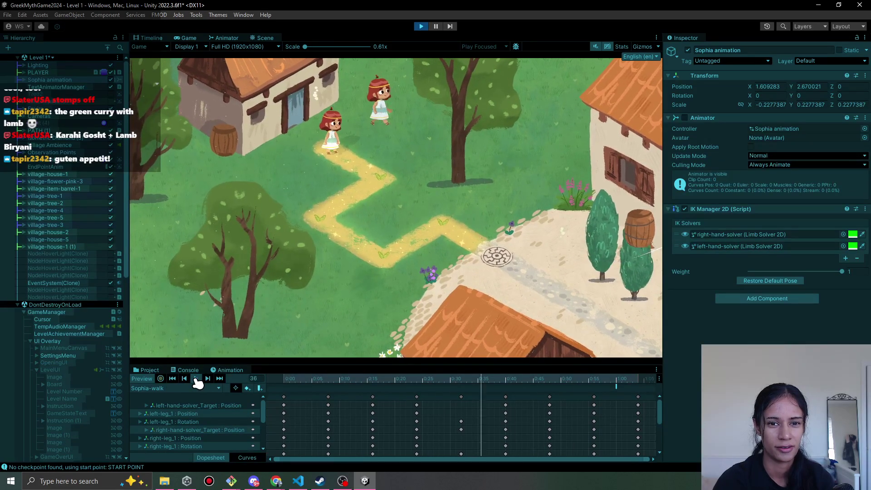
# Walk the player back and forth along the path, then stop the playtest.
pyautogui.click(383, 182)
pyautogui.click(388, 181)
pyautogui.click(331, 204)
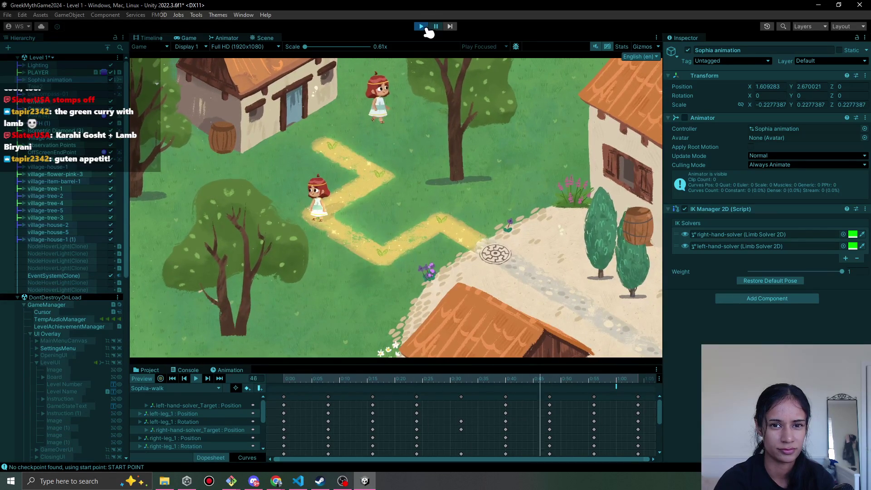
pyautogui.click(421, 26)
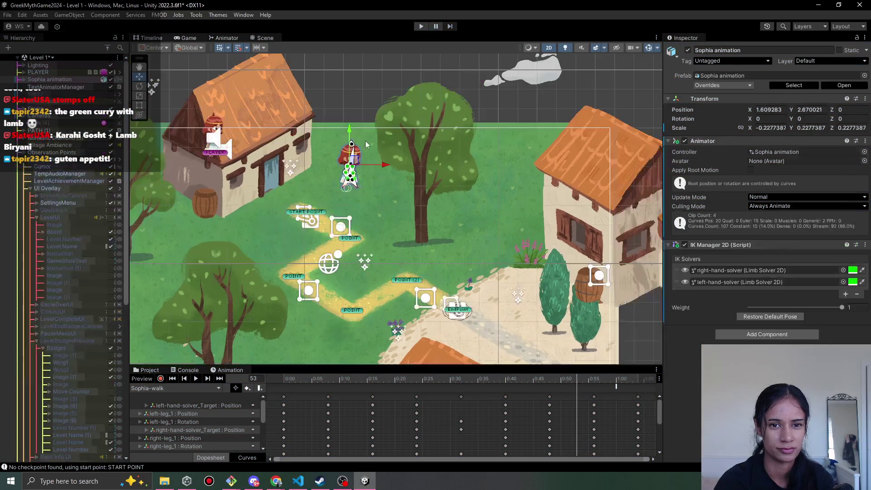
# Move Sophia animation to the upper-left house doorway, parent it under PLAYER, and start playtesting.
pyautogui.moveTo(355, 163); pyautogui.dragTo(217, 126)
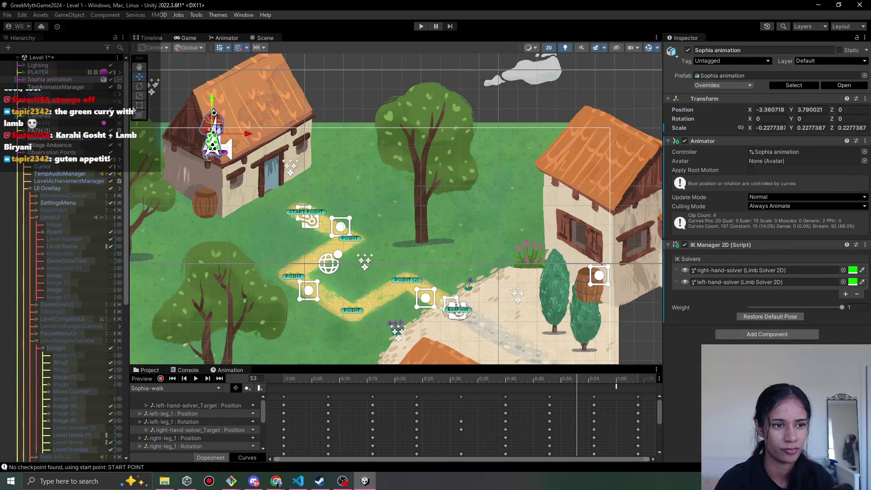
pyautogui.moveTo(74, 74); pyautogui.dragTo(74, 72)
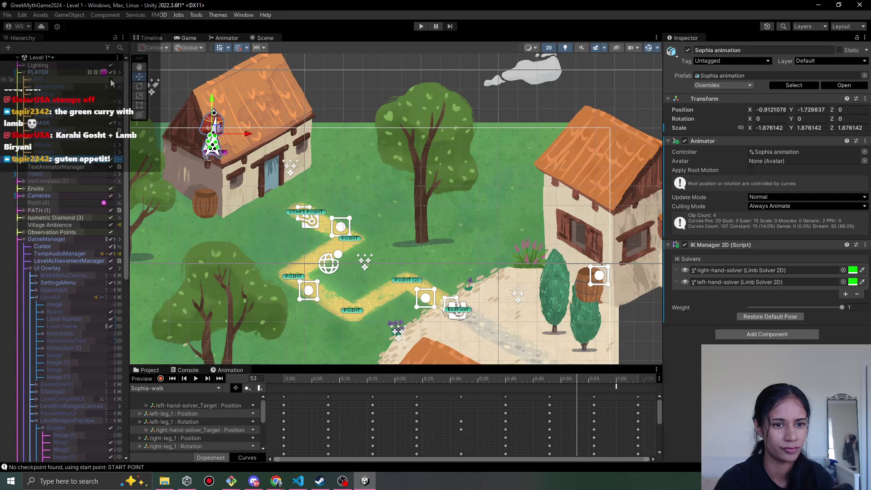
pyautogui.click(422, 26)
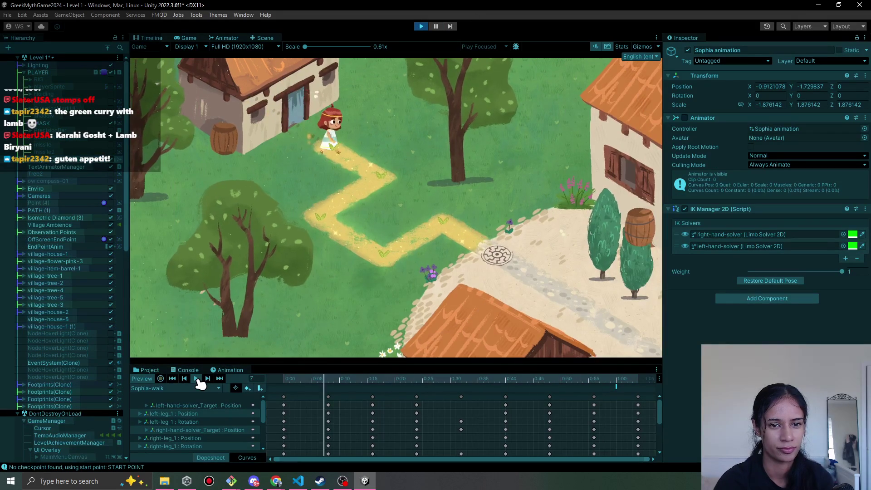
# While walking the character, set PLAYER's Player Sprite to None.
pyautogui.click(390, 200)
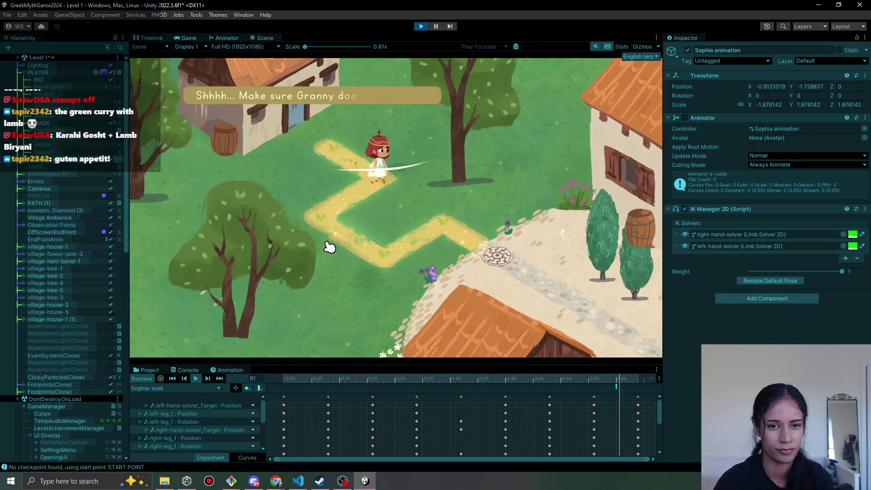
pyautogui.click(55, 80)
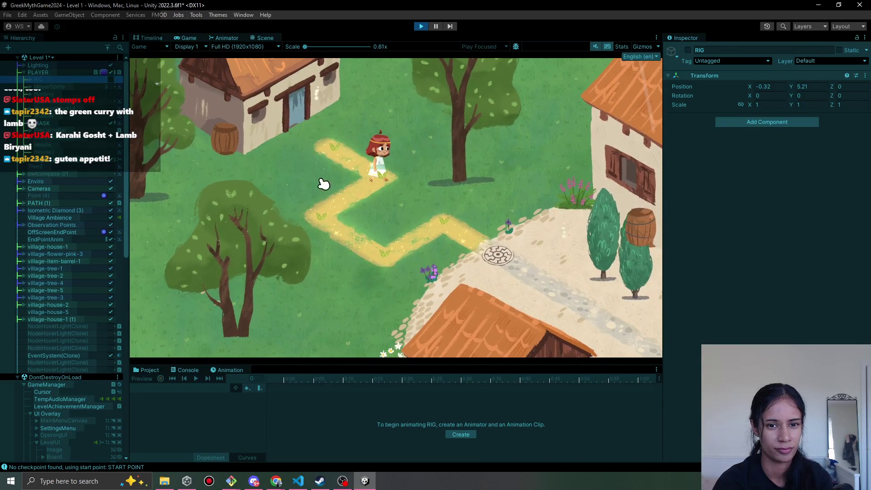
pyautogui.click(336, 222)
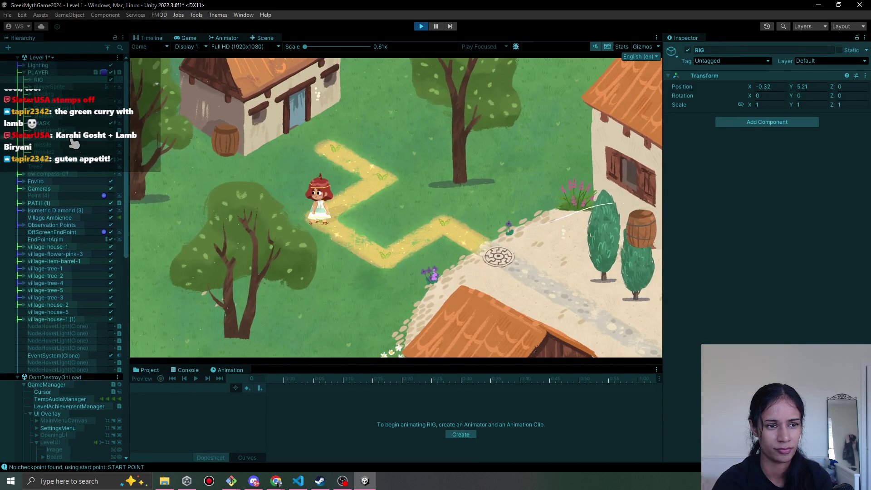
pyautogui.click(39, 73)
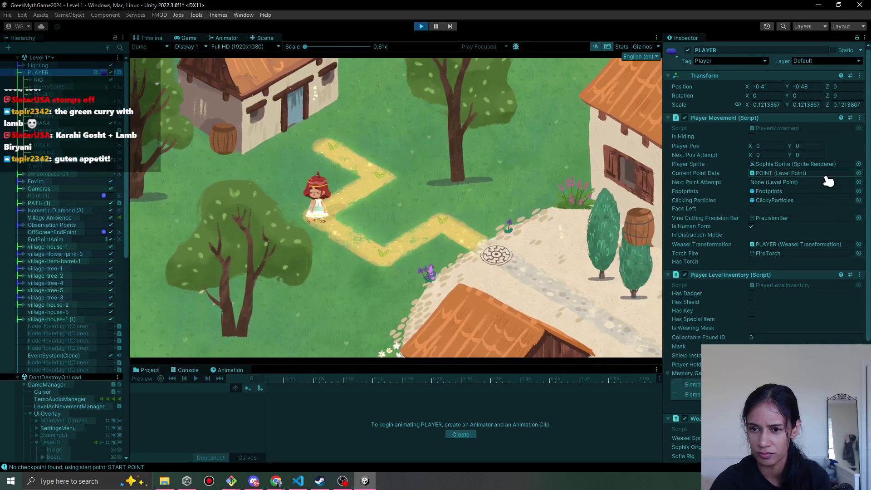
pyautogui.scroll(15, 588, 215)
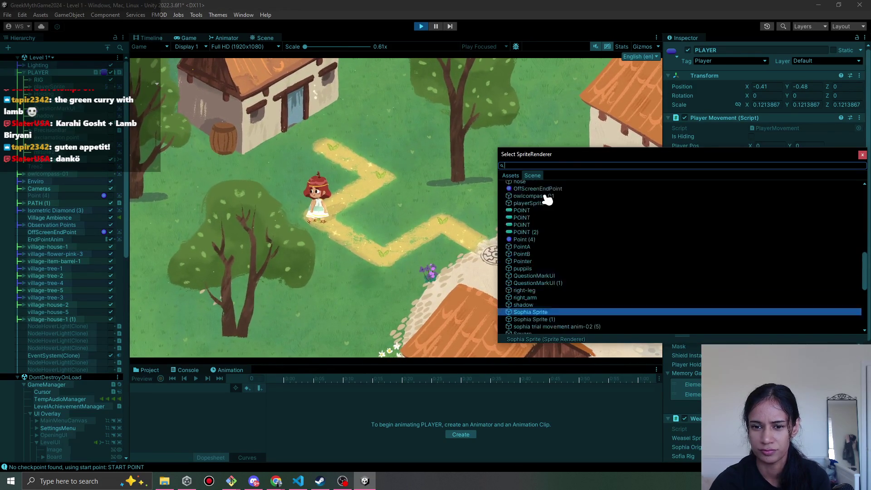
pyautogui.click(525, 185)
pyautogui.doubleClick(525, 185)
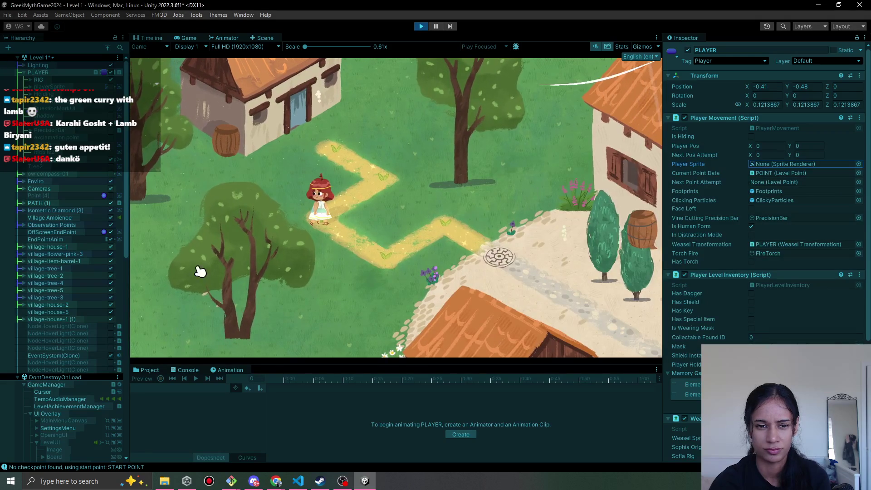
# Select Sophia animation and preview its Sophia-walk clip in the Animation window.
pyautogui.click(109, 81)
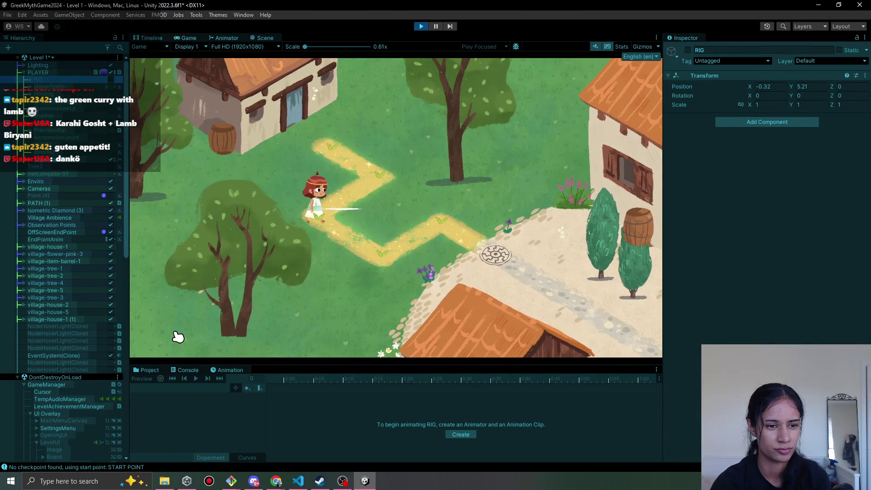
pyautogui.click(188, 371)
pyautogui.click(229, 371)
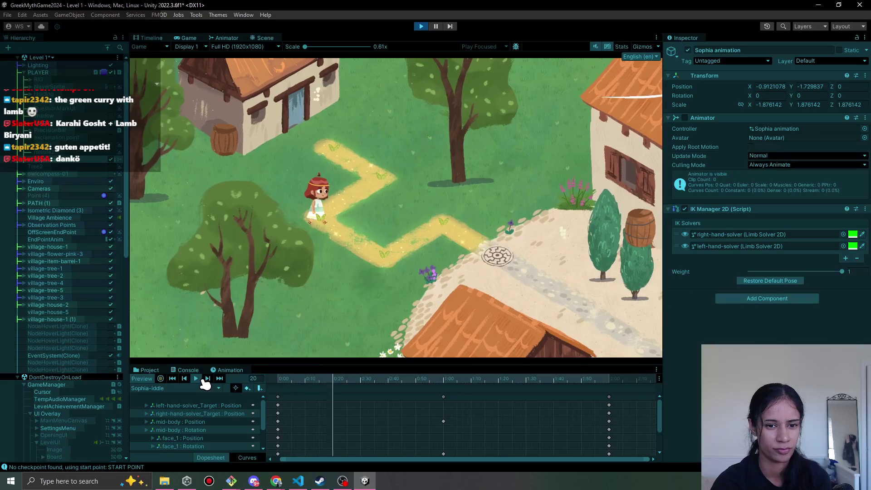
pyautogui.click(190, 388)
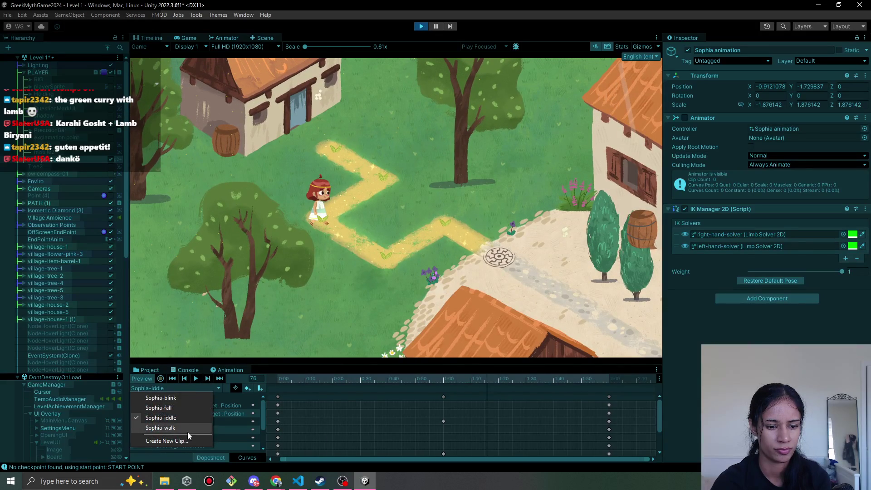
pyautogui.click(187, 430)
pyautogui.click(195, 378)
# Tap the ground repeatedly to move the character, then reselect PLAYER.
pyautogui.click(385, 260)
pyautogui.click(386, 260)
pyautogui.click(386, 260)
pyautogui.click(387, 260)
pyautogui.click(388, 260)
pyautogui.click(389, 260)
pyautogui.click(388, 259)
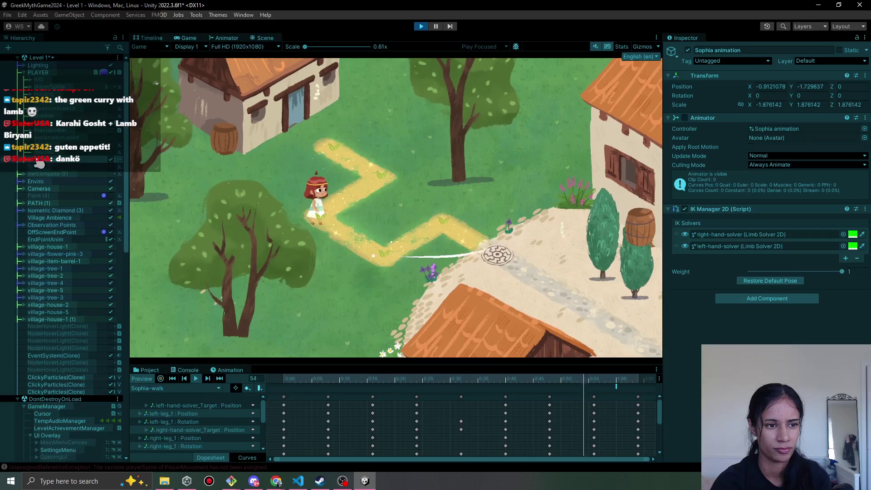
pyautogui.click(74, 160)
pyautogui.click(143, 172)
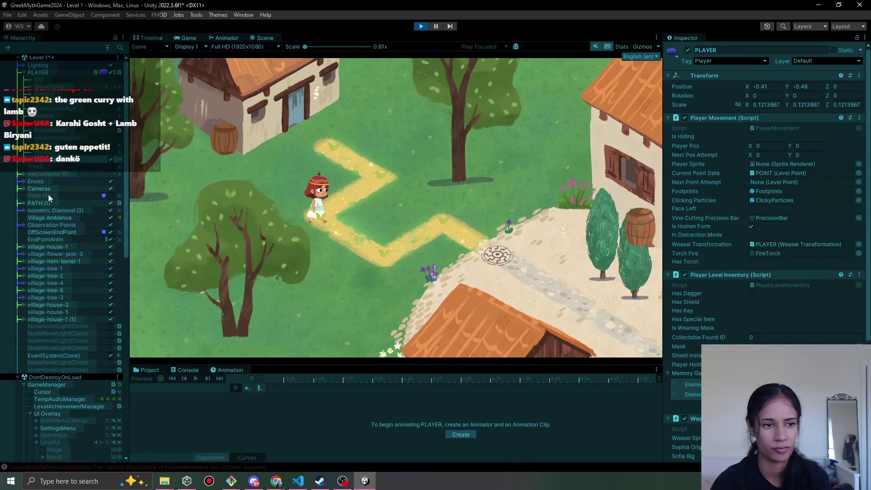
# Assign PLAYER's face sprite to Player Sprite and walk the character to the next path point.
pyautogui.click(31, 160)
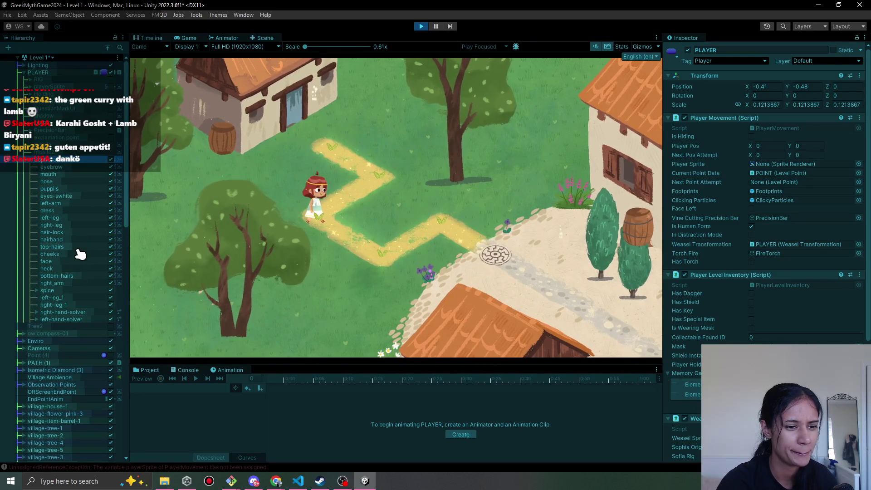
pyautogui.moveTo(68, 266); pyautogui.dragTo(784, 163)
pyautogui.click(383, 256)
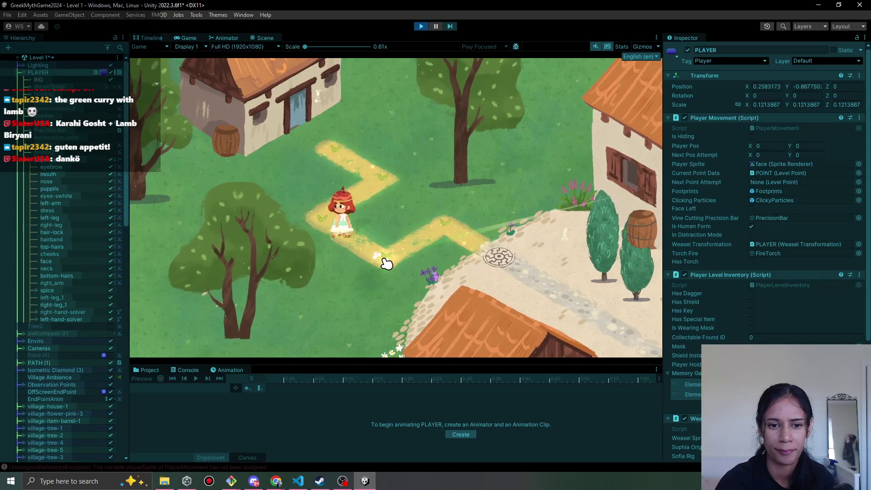
pyautogui.click(445, 218)
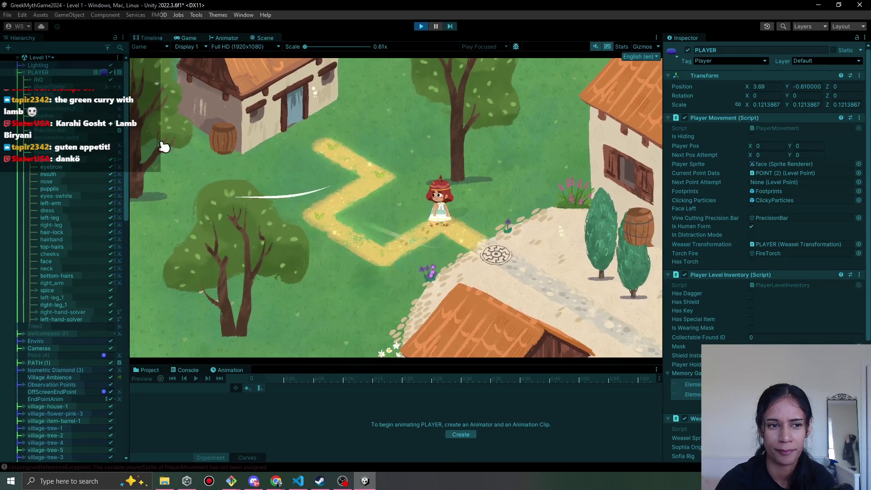
# Hide the RIG object and stop the playtest.
pyautogui.click(97, 80)
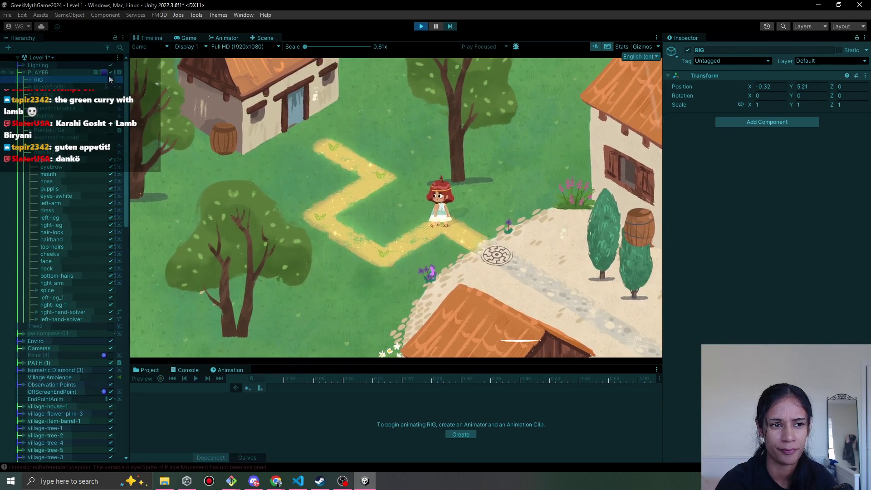
pyautogui.click(110, 80)
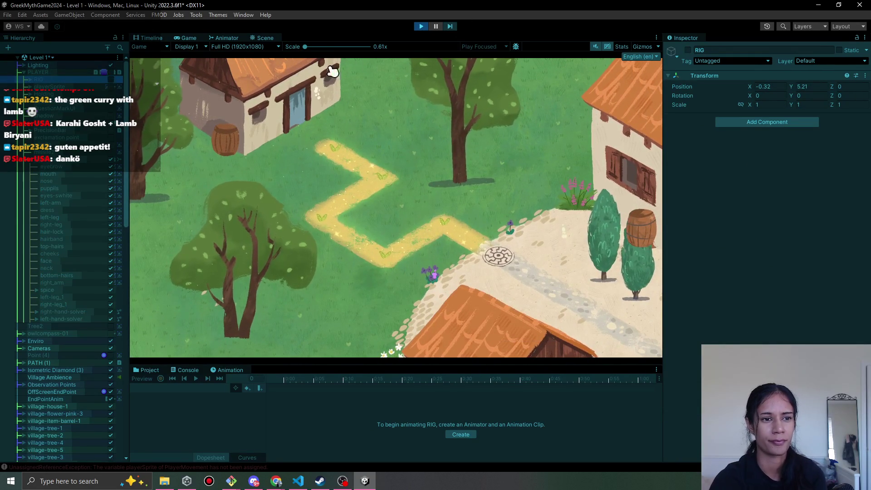
pyautogui.click(420, 27)
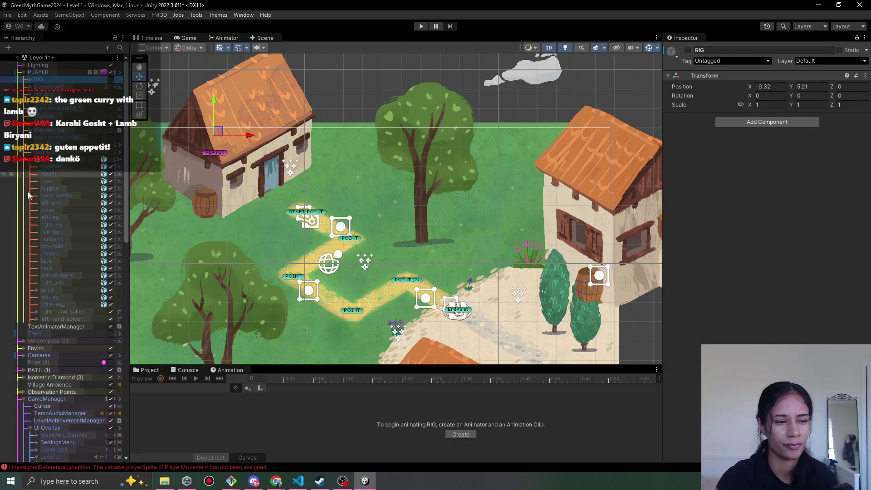
# Disable the Sophia animation object and start a new Level 1 playtest.
pyautogui.click(71, 160)
pyautogui.click(110, 159)
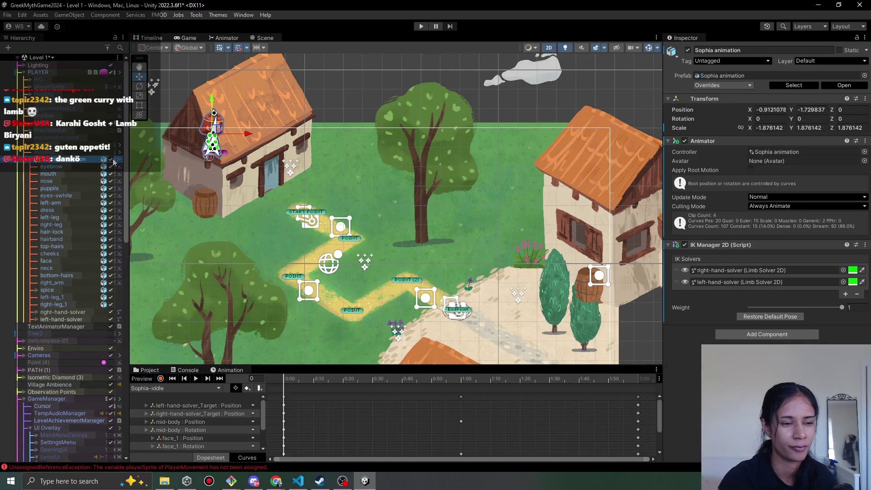
pyautogui.click(111, 160)
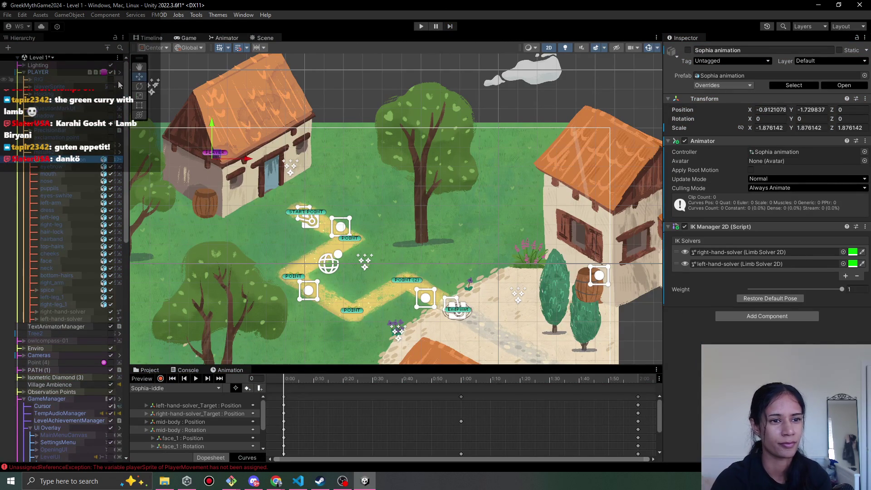
pyautogui.click(417, 26)
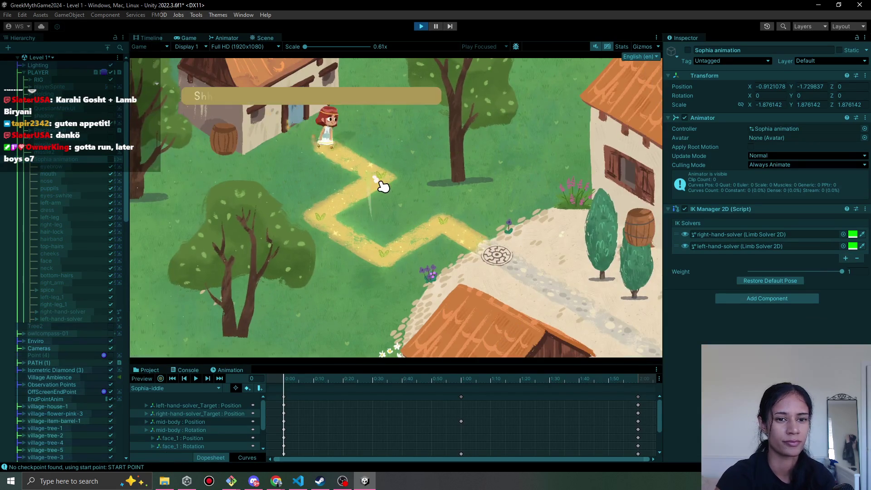
# Walk Sophia past the flowers toward the stone plaza, stop, and select the tree beside the barrel.
pyautogui.click(384, 239)
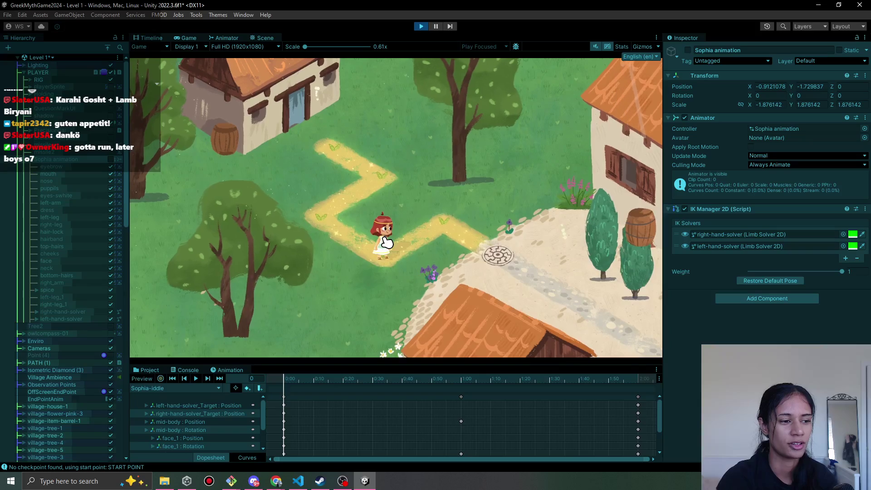
pyautogui.click(450, 233)
pyautogui.click(381, 259)
pyautogui.click(487, 225)
pyautogui.click(429, 279)
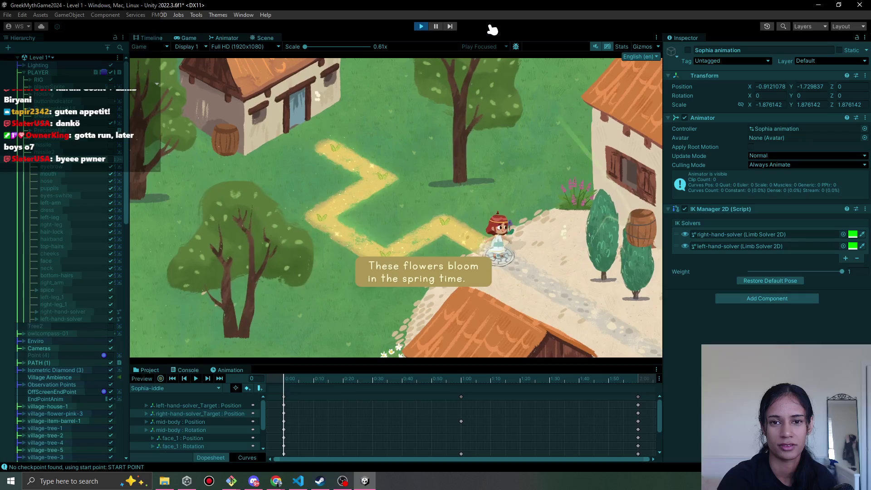
pyautogui.click(421, 27)
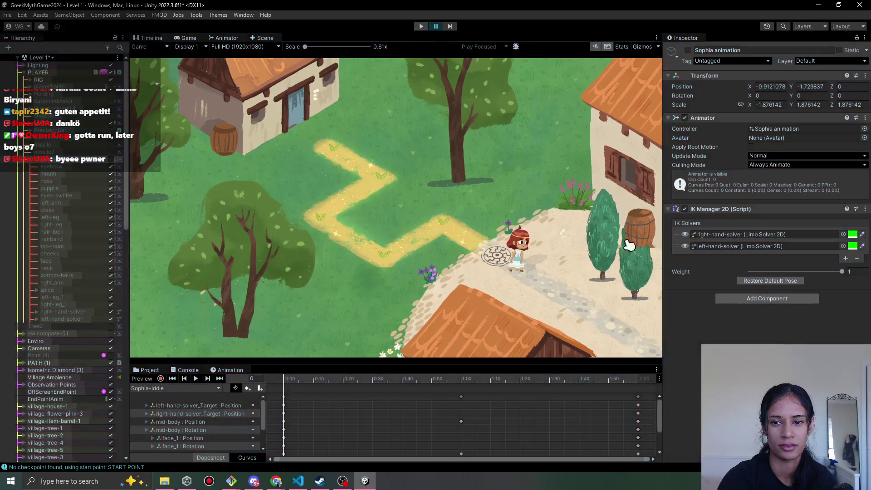
pyautogui.click(589, 303)
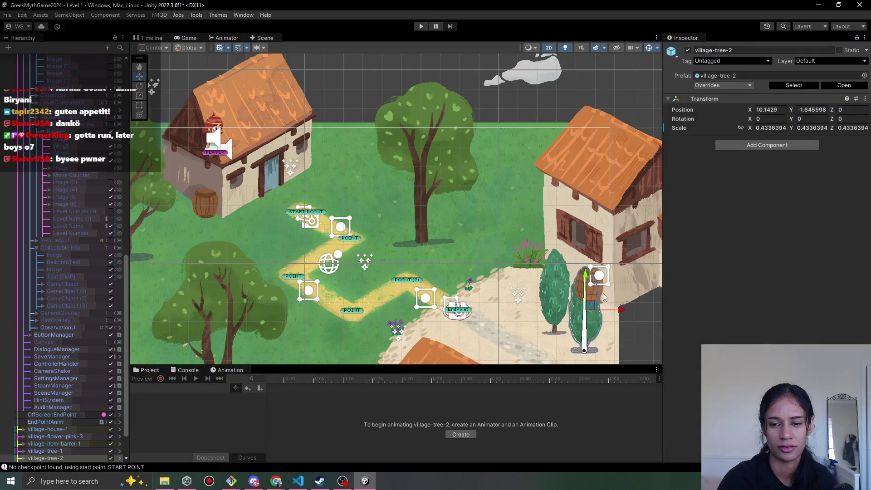
# Select the barrel's sprite child behind the tree and set its Order in Layer to 2.
pyautogui.scroll(3, 603, 297)
pyautogui.click(604, 290)
pyautogui.click(603, 289)
pyautogui.click(599, 289)
pyautogui.click(599, 289)
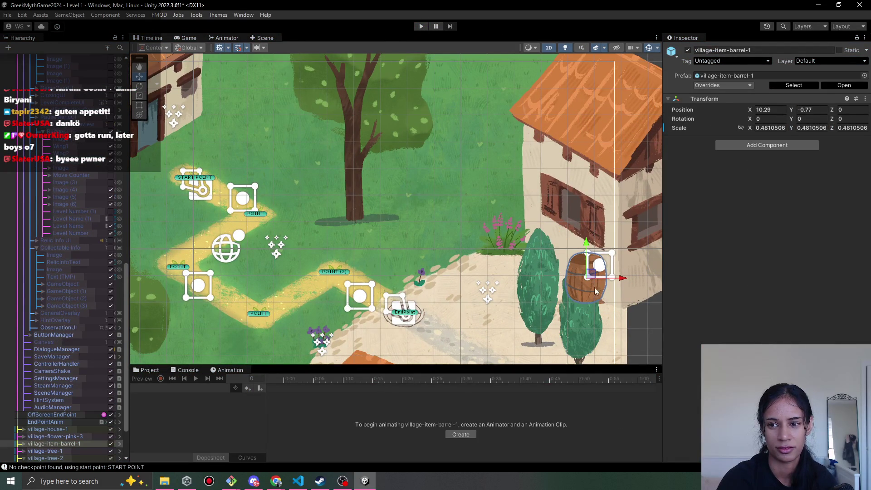
pyautogui.scroll(-3, 50, 428)
pyautogui.click(22, 386)
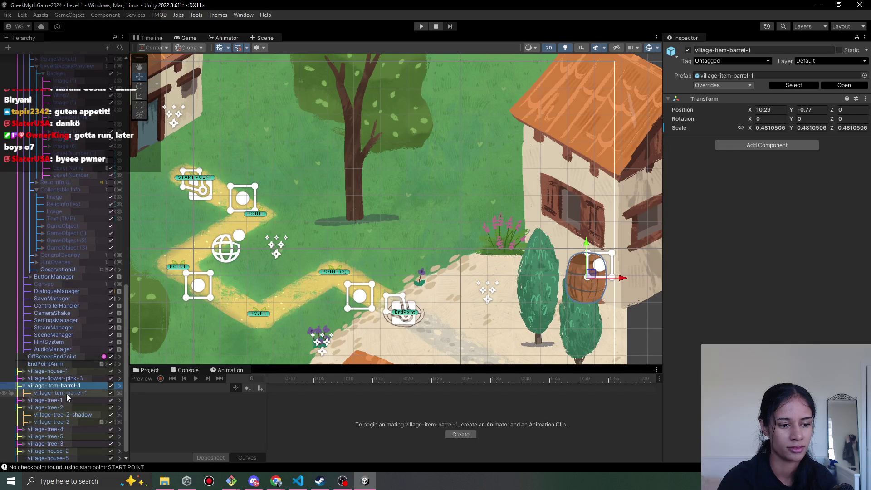
pyautogui.click(60, 393)
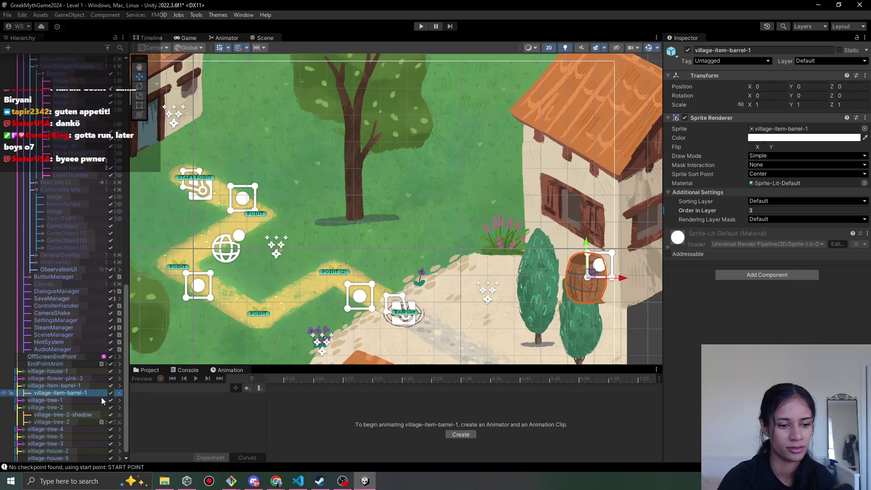
pyautogui.click(733, 213)
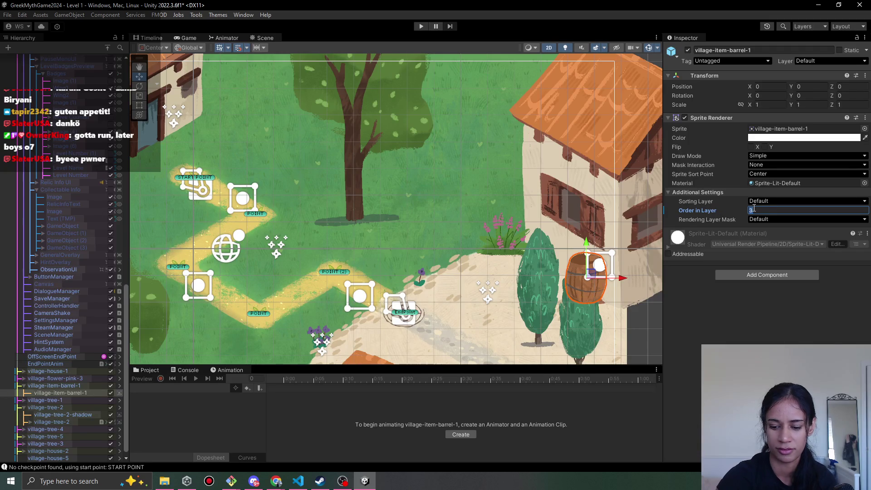
pyautogui.write('2')
# Nudge the barrel slightly down-right beside the house and start playing Level 1.
pyautogui.moveTo(512, 348); pyautogui.dragTo(394, 257)
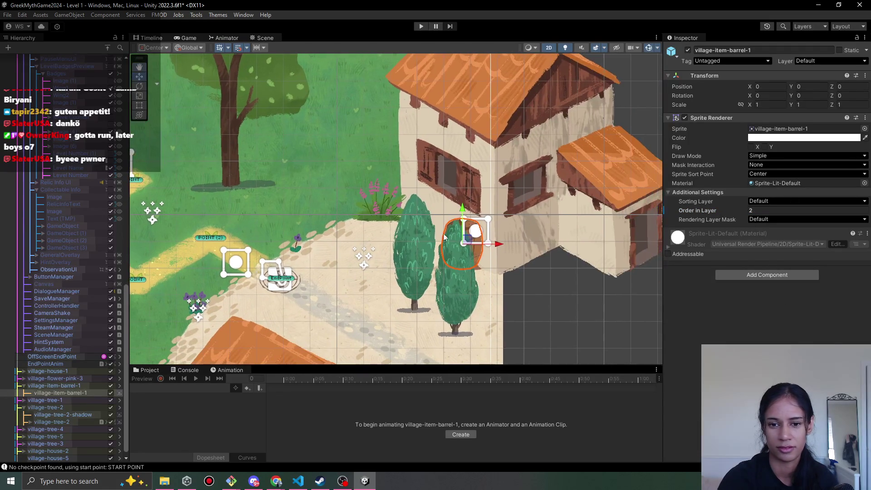
pyautogui.moveTo(477, 240); pyautogui.dragTo(483, 249)
pyautogui.click(421, 26)
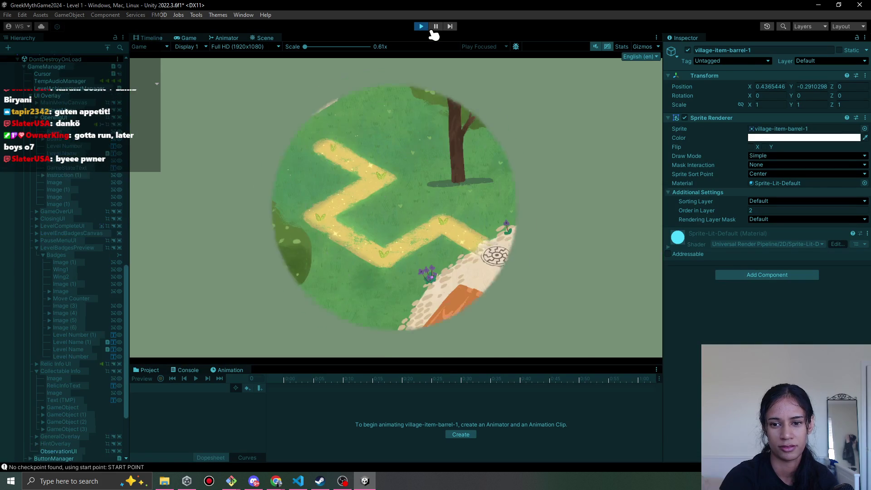
# Walk the character down Level 1's path to the round labyrinth tile.
pyautogui.click(375, 189)
pyautogui.click(375, 259)
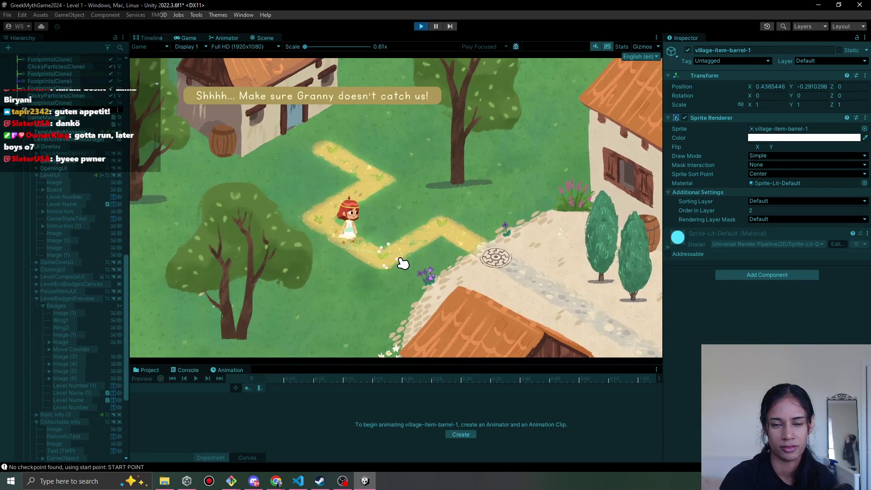
pyautogui.click(499, 252)
# Stop the playtest and open the Level 2 scene.
pyautogui.click(421, 26)
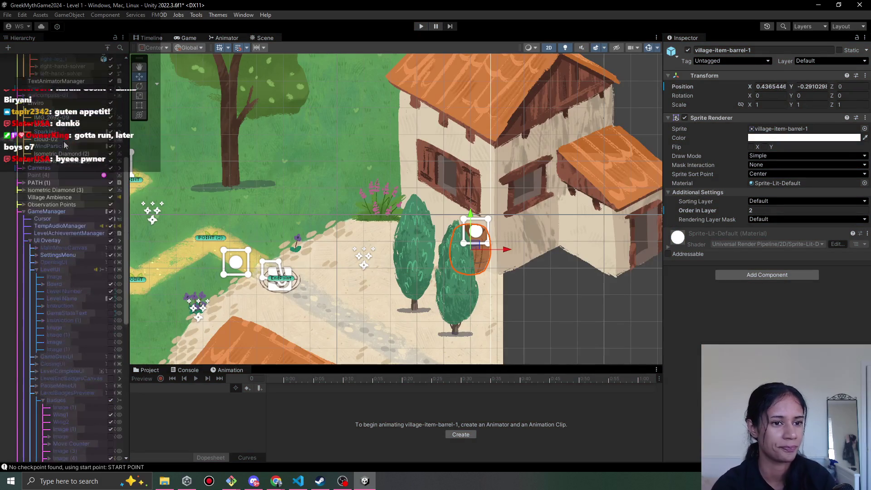
pyautogui.click(47, 59)
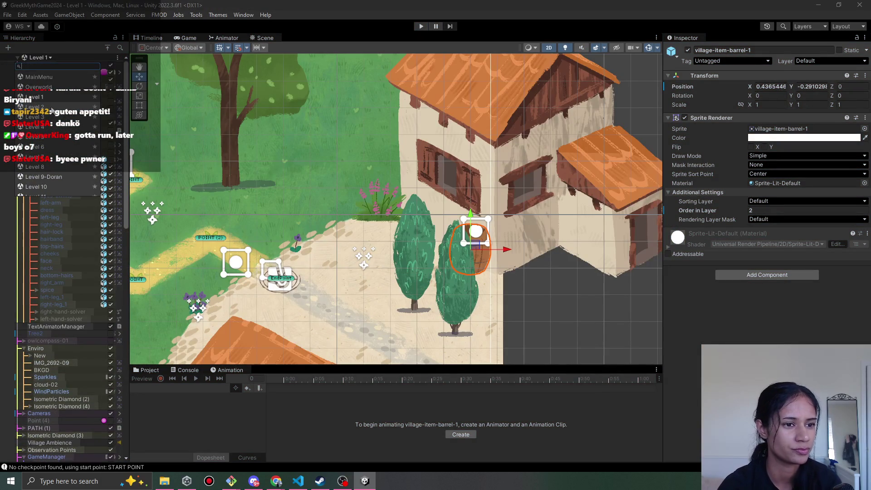
pyautogui.click(51, 106)
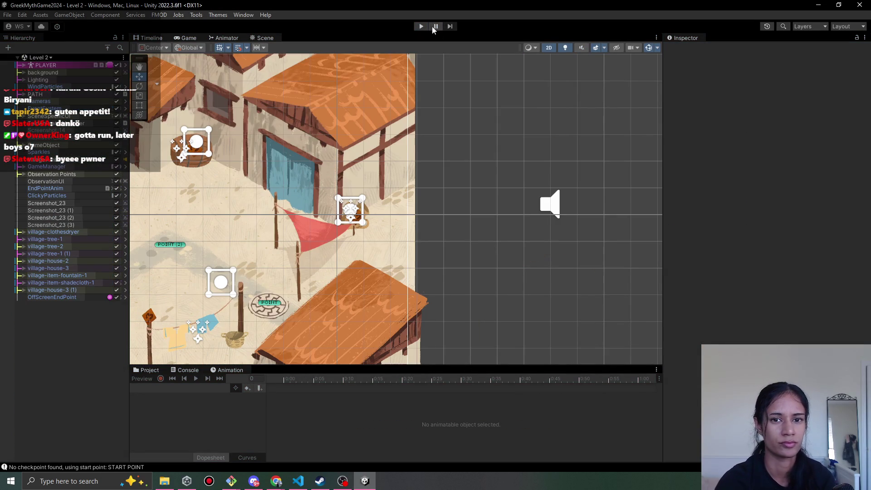
# Playtest Level 2, walking the girl along the centre path toward the boy, then stop playing.
pyautogui.click(422, 27)
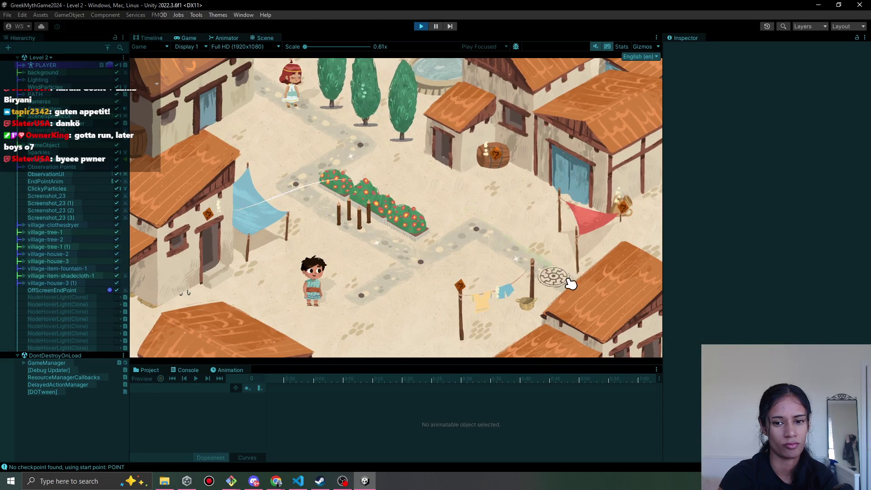
pyautogui.click(350, 139)
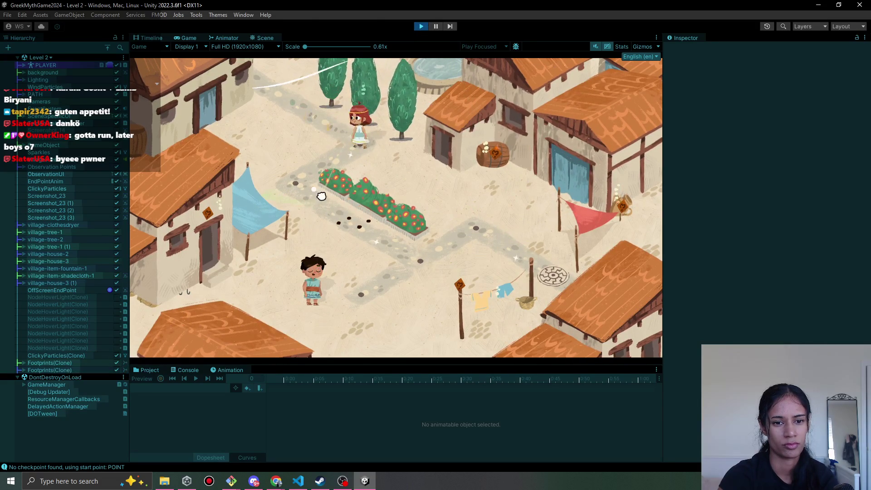
pyautogui.click(292, 194)
pyautogui.click(299, 183)
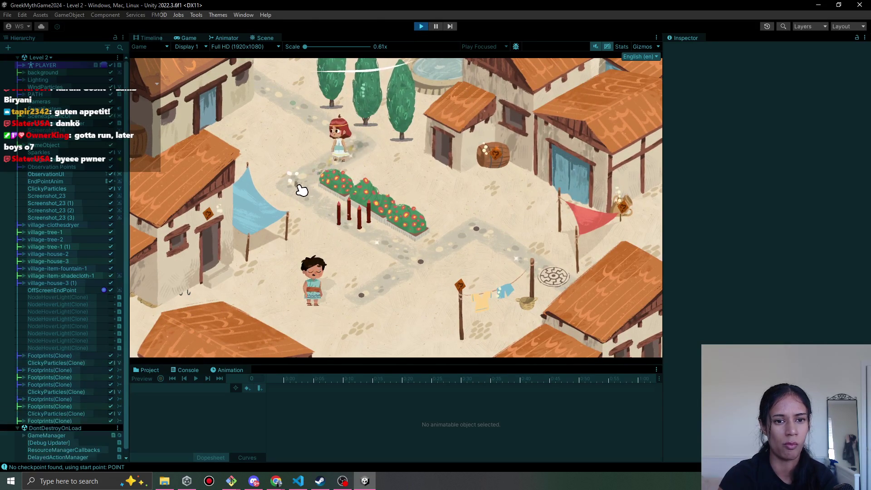
pyautogui.click(417, 259)
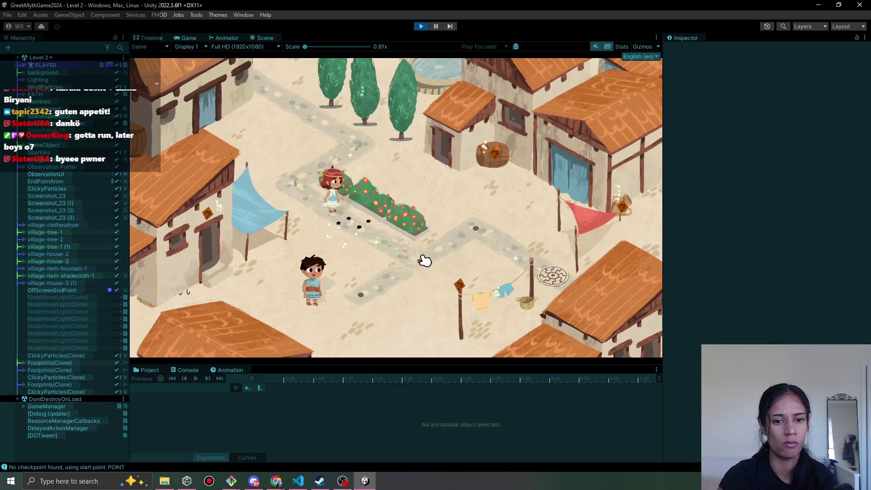
pyautogui.click(367, 302)
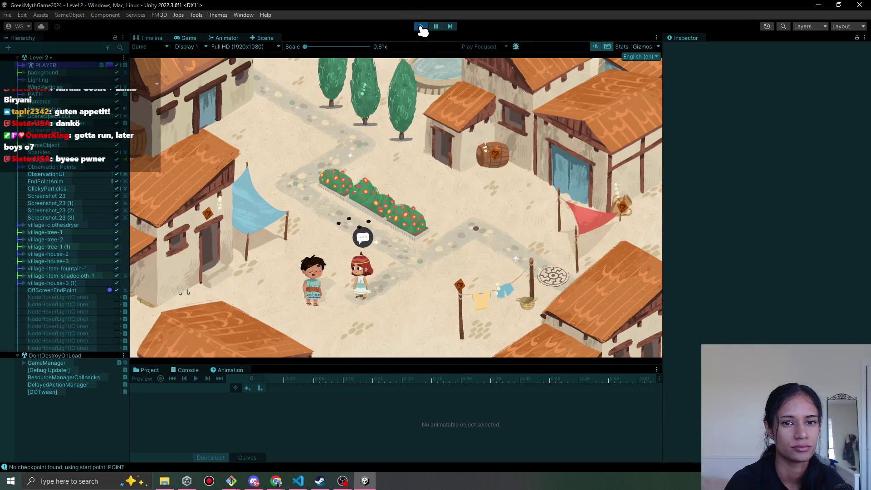
pyautogui.click(421, 27)
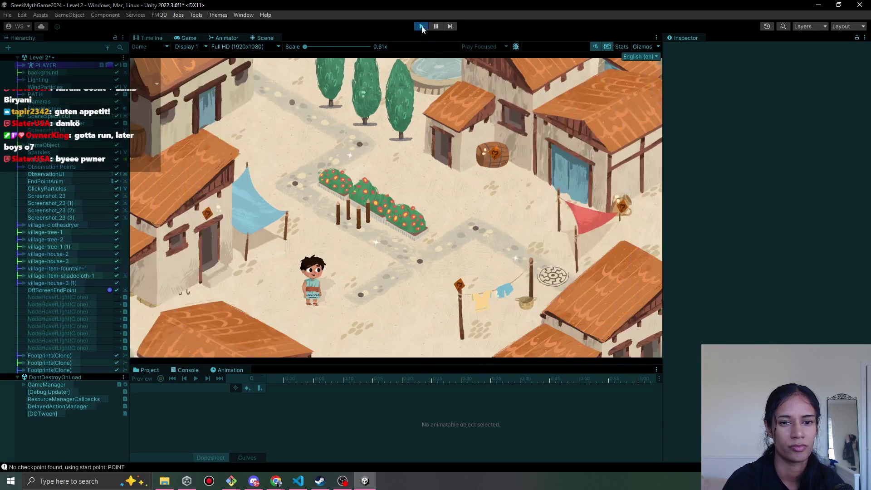
pyautogui.click(421, 27)
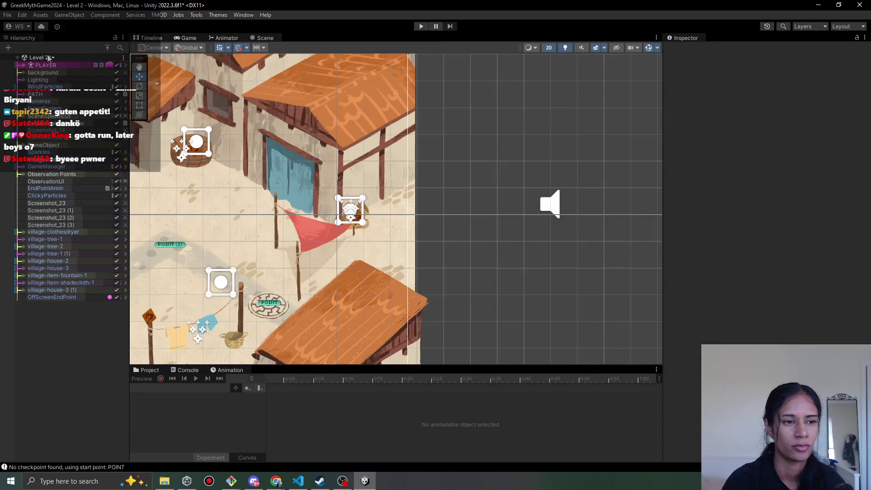
# Switch back to Level 1, saving the modified Level 2 scene, and start playing Level 1.
pyautogui.click(45, 57)
pyautogui.click(41, 96)
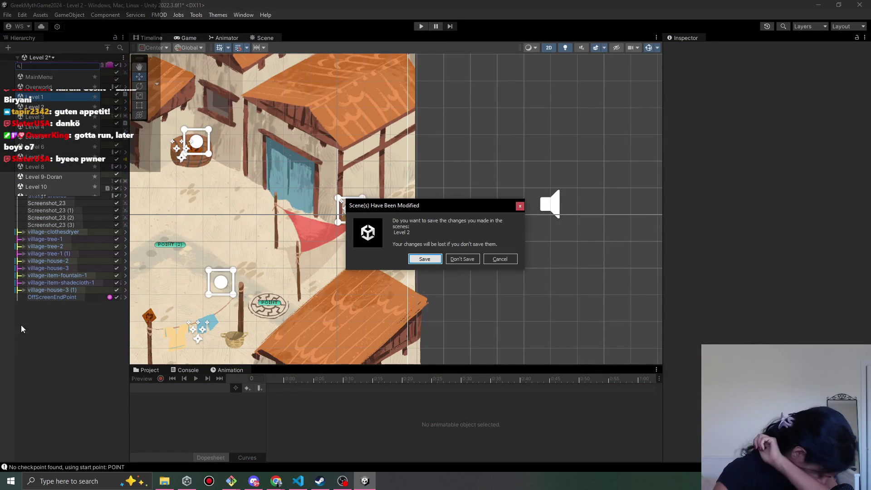
pyautogui.click(424, 259)
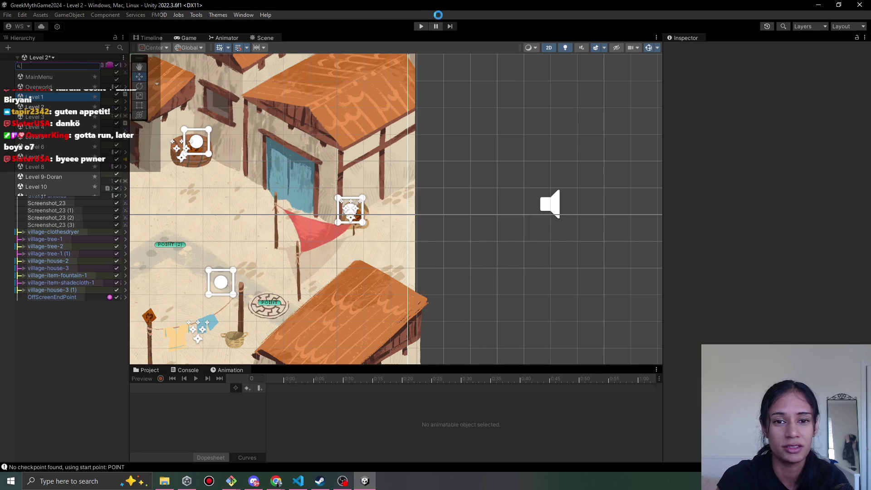
pyautogui.click(419, 27)
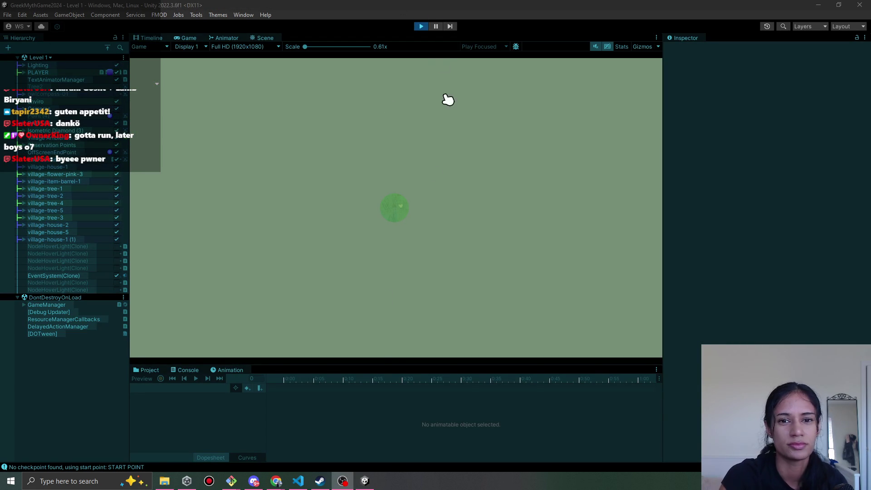
# Walk Sophia down the zigzag path to the round stone plaza tile.
pyautogui.click(385, 193)
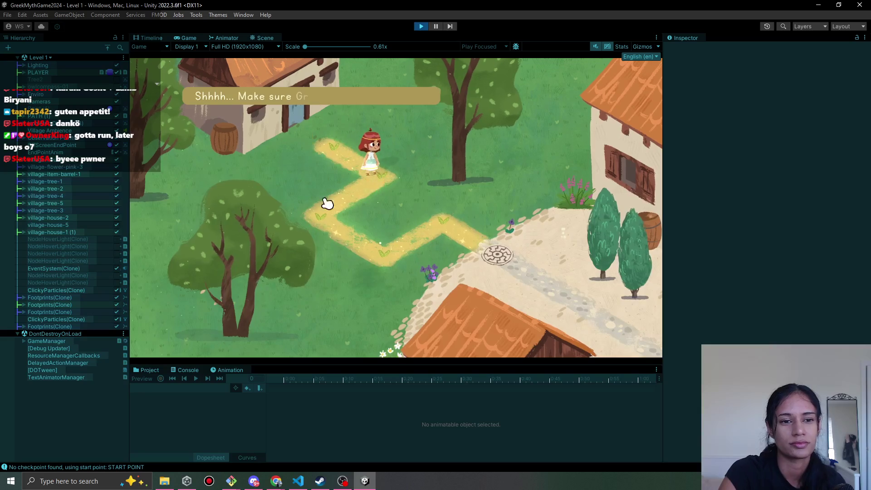
pyautogui.click(431, 216)
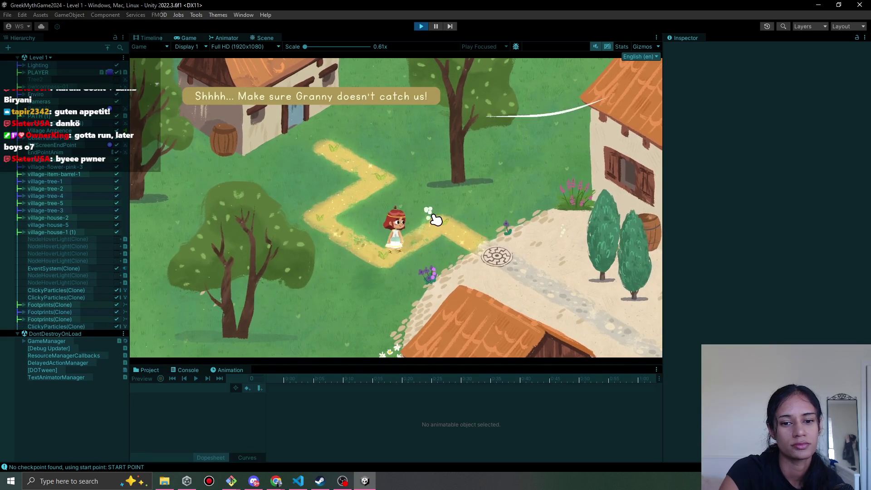
pyautogui.click(494, 257)
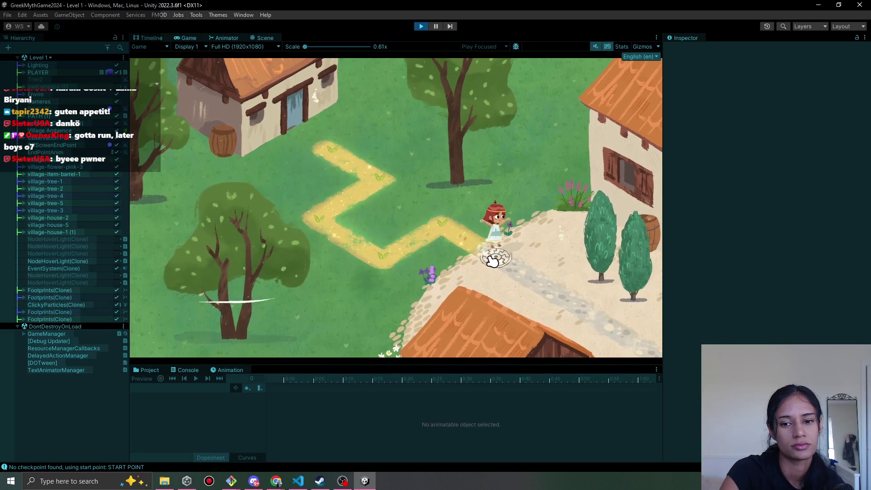
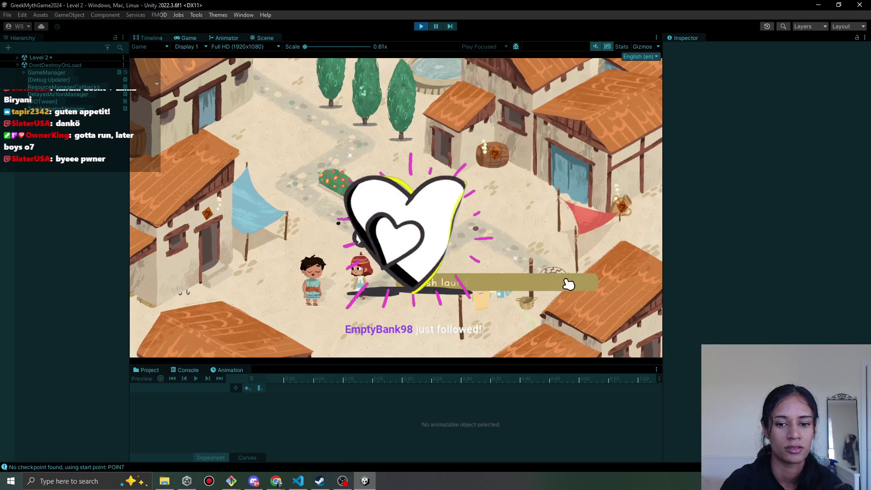
# Exit Play mode and frame the Level 1 village map in the Scene view.
pyautogui.click(425, 26)
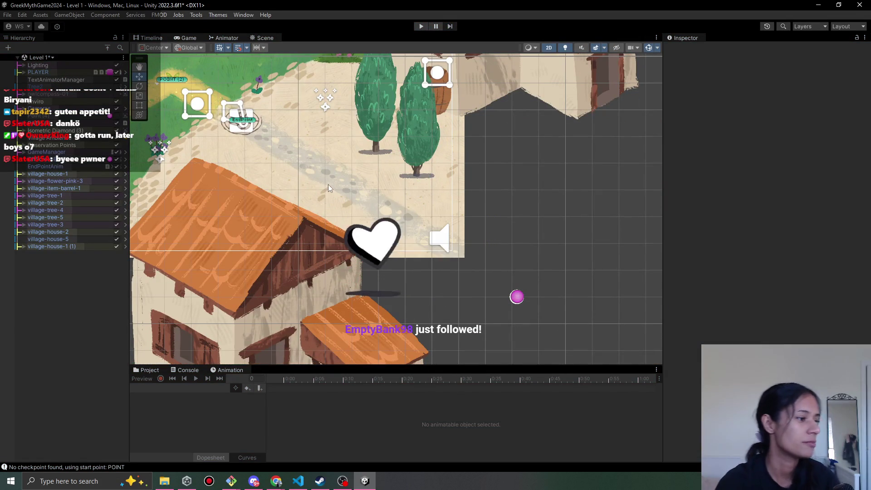
pyautogui.scroll(-3, 345, 192)
pyautogui.scroll(5, 257, 108)
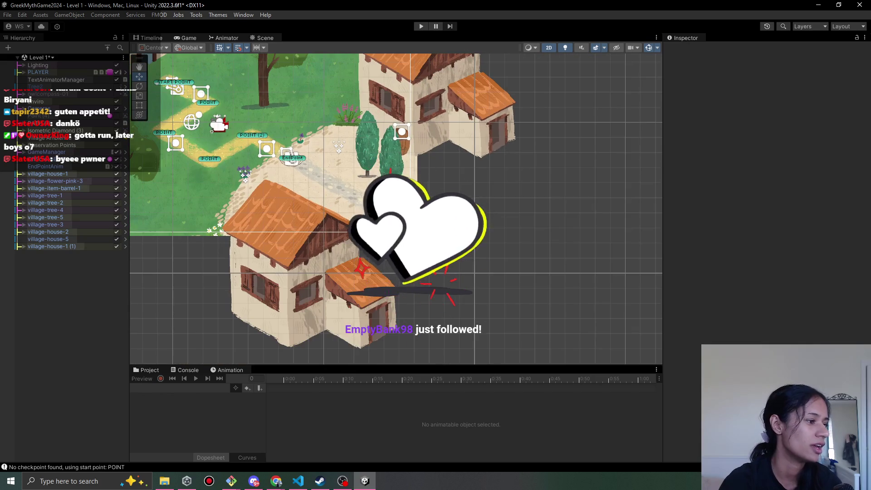
pyautogui.scroll(-3, 567, 259)
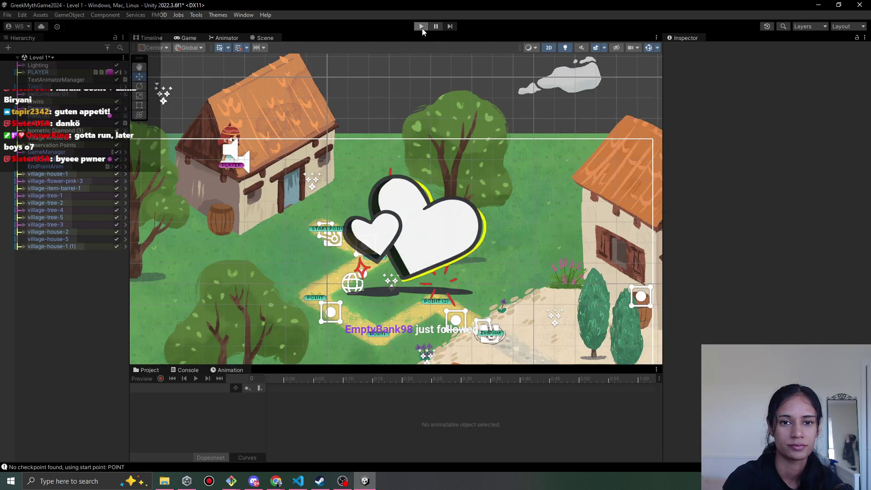
pyautogui.click(421, 27)
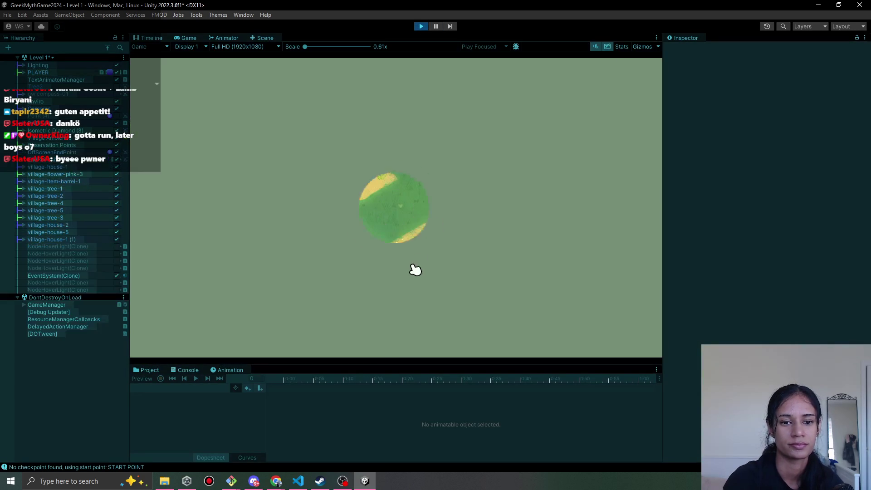
pyautogui.click(352, 213)
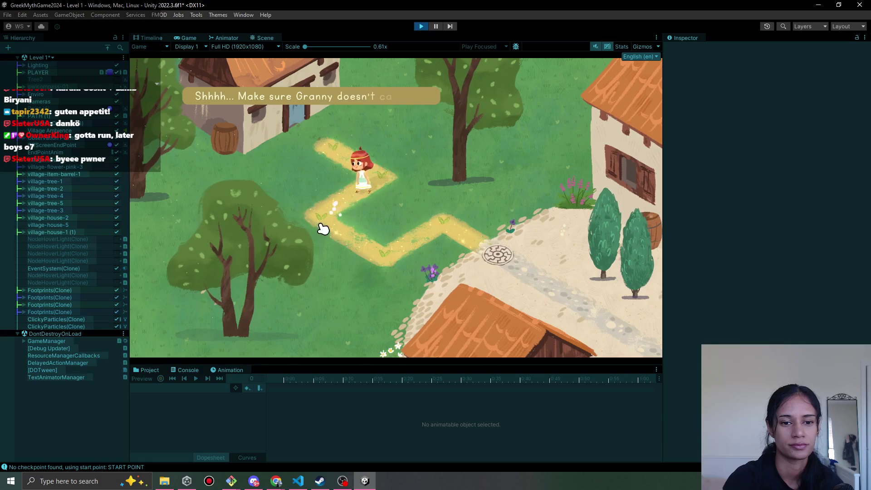
pyautogui.click(360, 249)
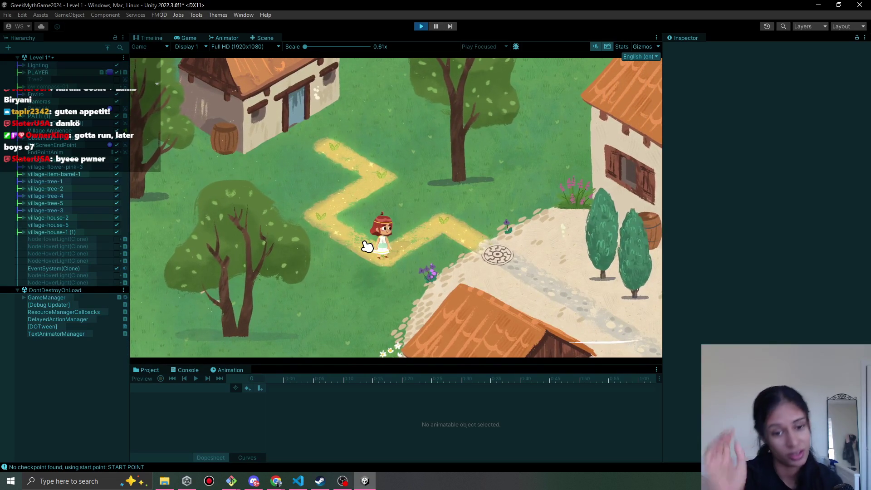
pyautogui.click(421, 26)
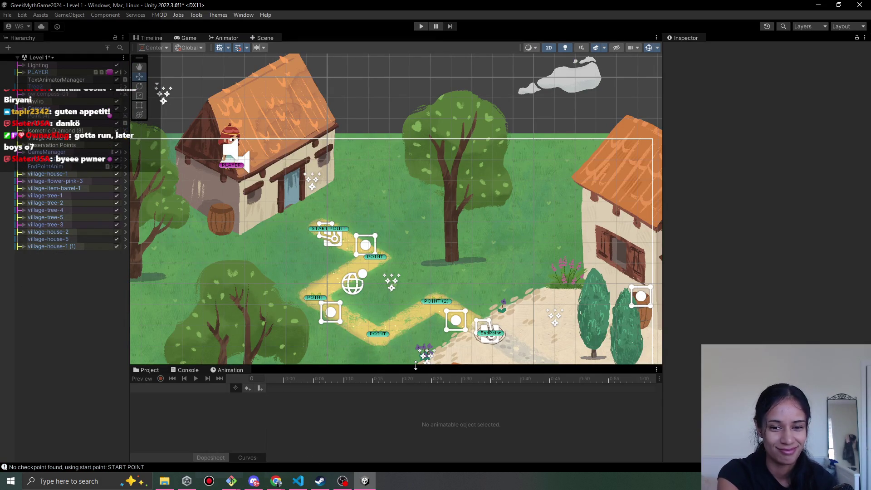
# Reframe the Scene view and start a new play-test of the Level 1 village.
pyautogui.scroll(-3, 228, 140)
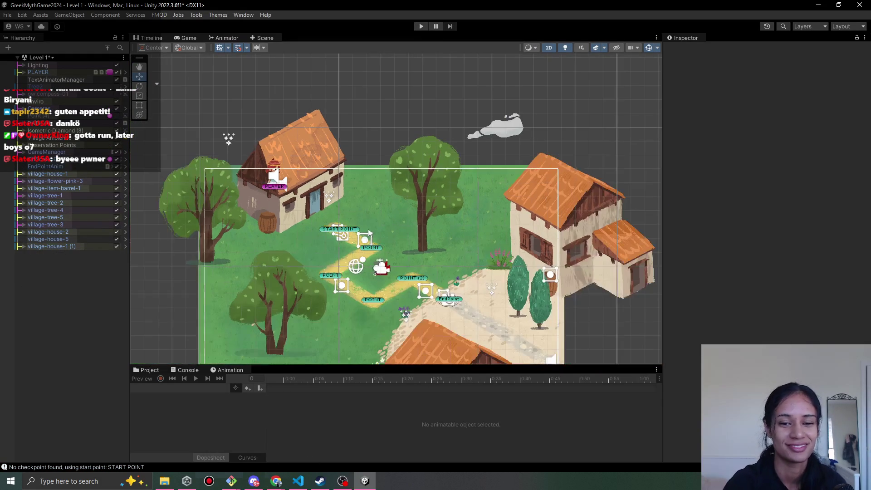
pyautogui.scroll(-1, 354, 157)
pyautogui.scroll(5, 357, 187)
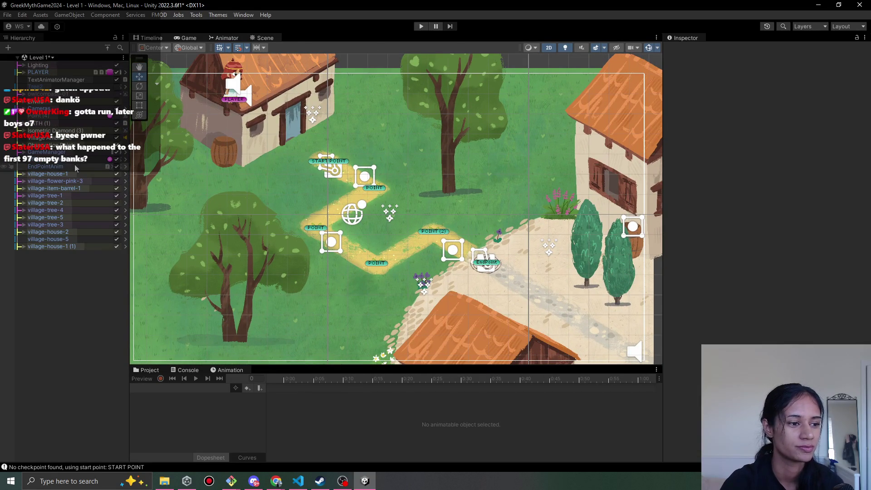
pyautogui.moveTo(280, 486)
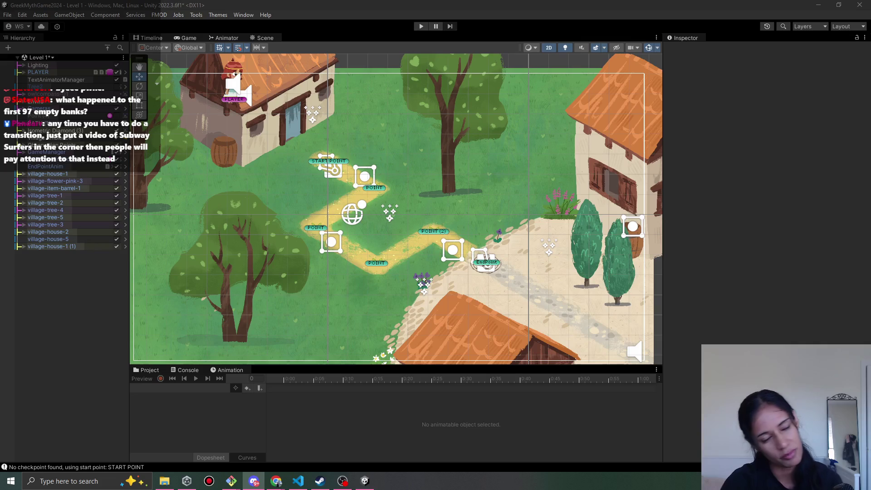
pyautogui.click(561, 408)
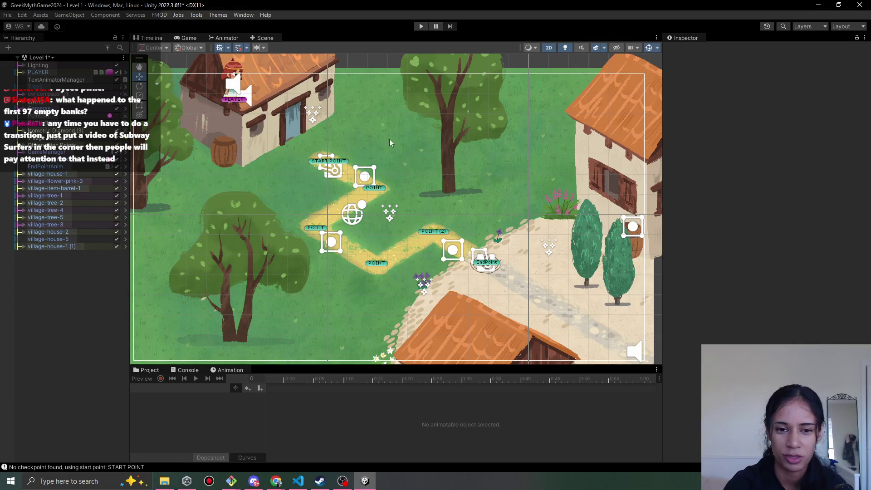
pyautogui.click(420, 27)
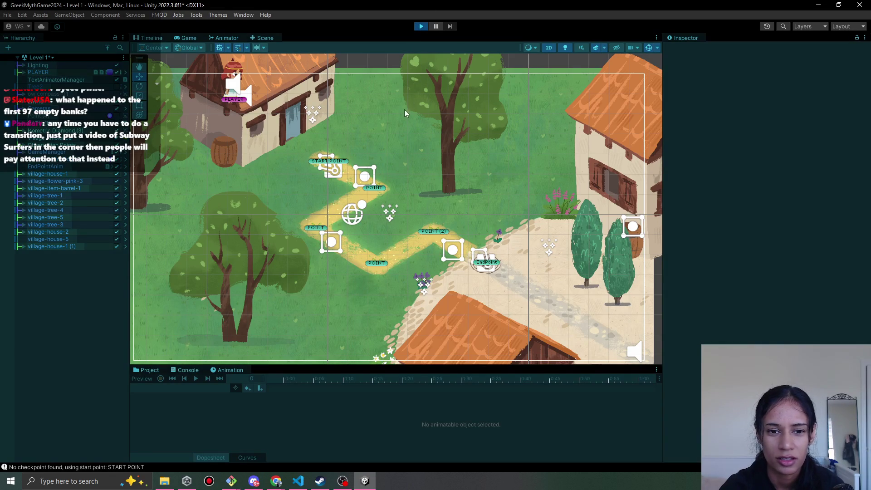
# Walk the girl from the door along the path onto the stone node, then stop the game.
pyautogui.click(376, 189)
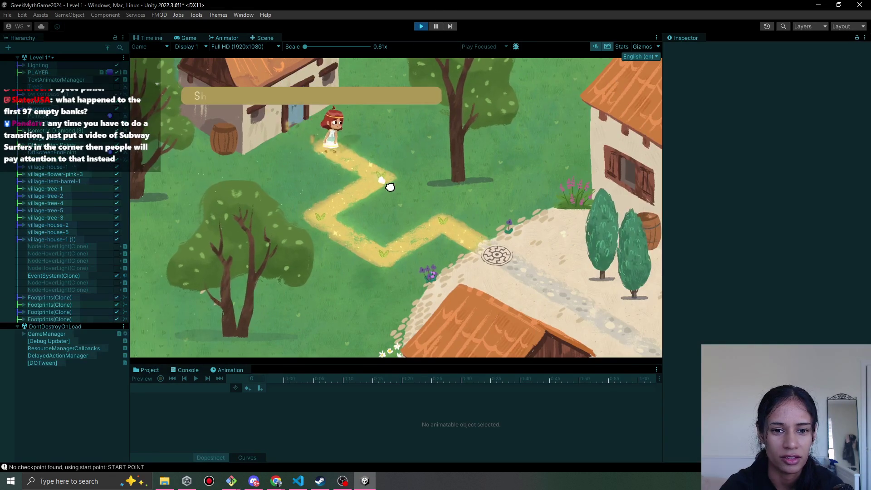
pyautogui.click(331, 202)
pyautogui.click(335, 253)
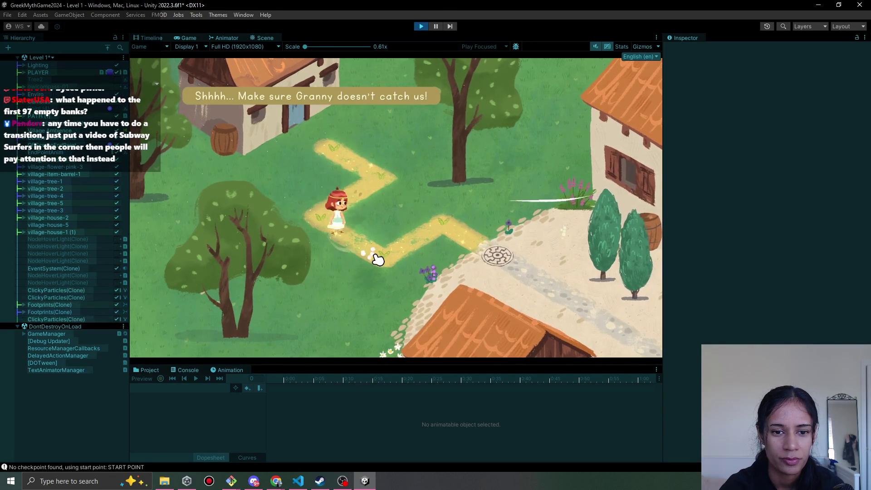
pyautogui.click(495, 253)
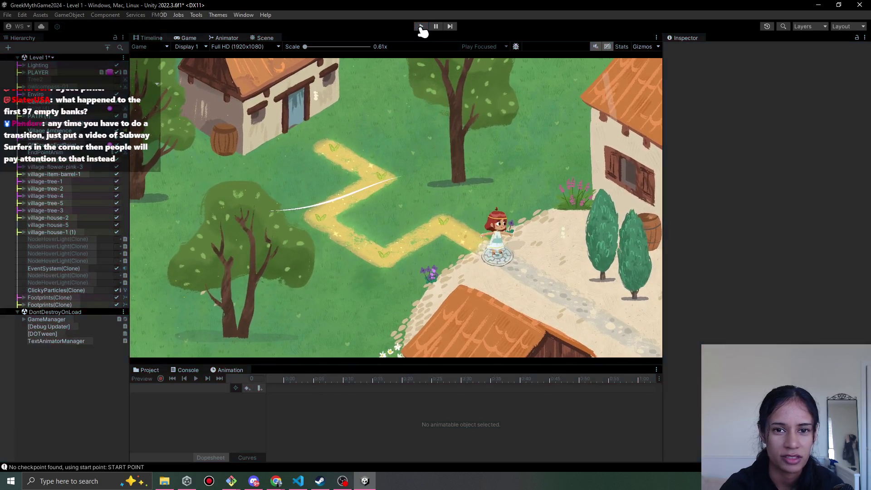
pyautogui.click(421, 26)
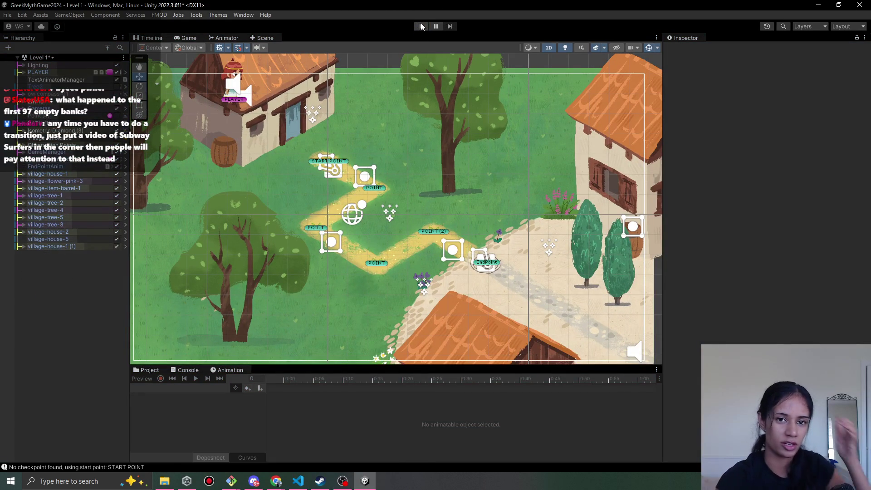
# Replay Level 1, walk the girl to the stone node again, and switch to Pomofocus.
pyautogui.click(421, 27)
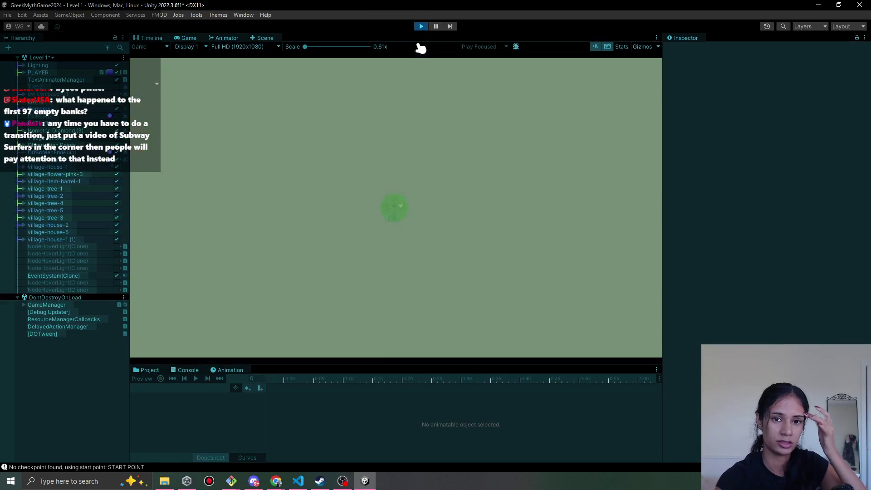
pyautogui.click(342, 230)
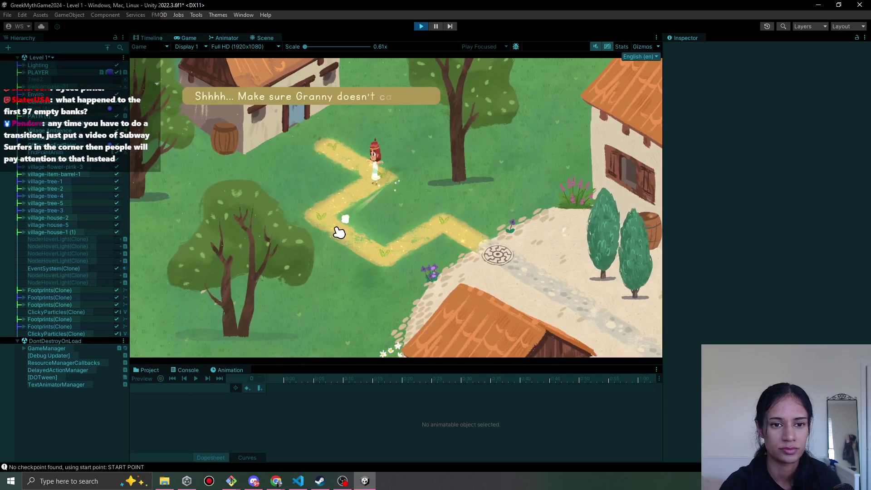
pyautogui.click(456, 236)
pyautogui.click(497, 258)
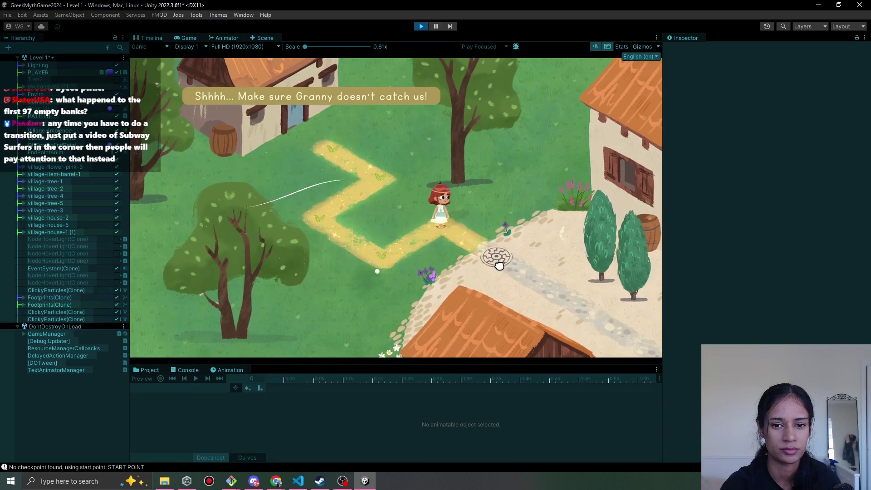
pyautogui.moveTo(272, 480)
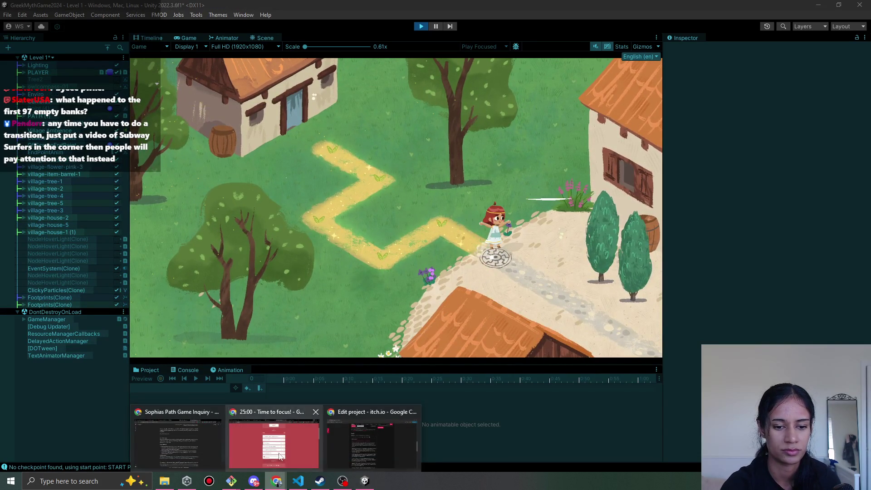
pyautogui.click(273, 437)
# Set Level 11 lore as the focus task and review the Path 11 – Towards the Temple cards in Milanote.
pyautogui.click(359, 204)
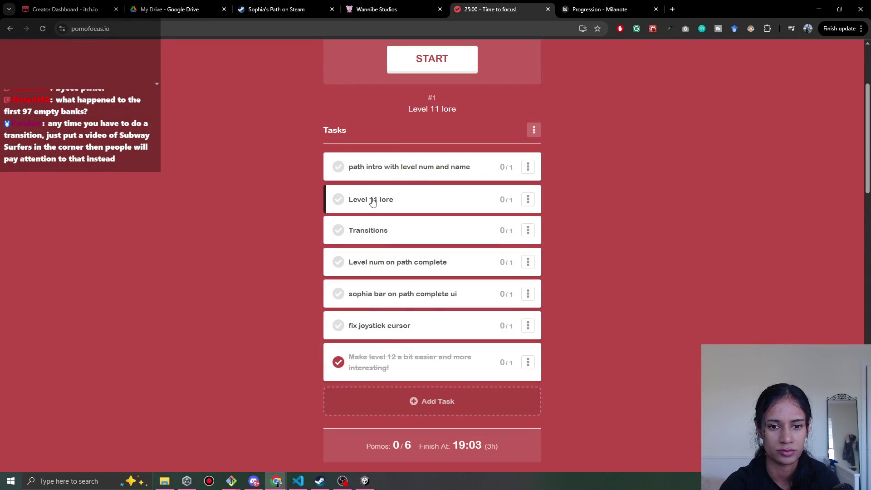
pyautogui.click(635, 9)
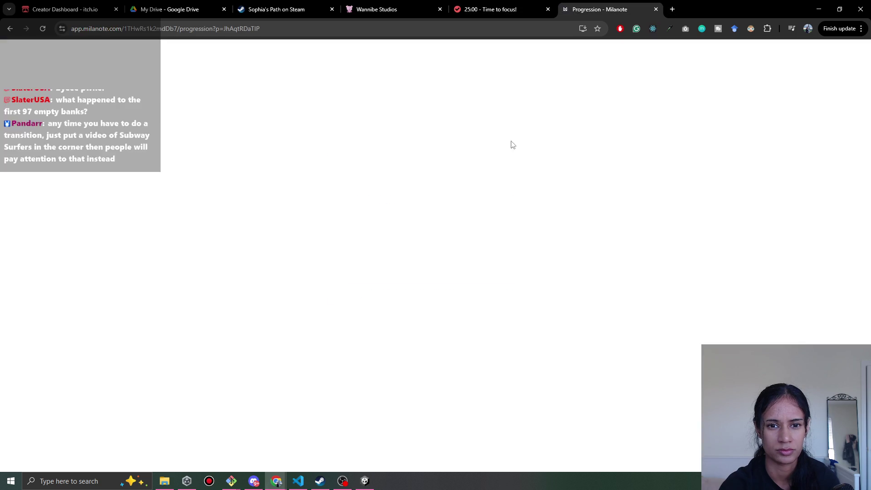
pyautogui.hscroll(5, 499, 291)
pyautogui.scroll(3, 435, 281)
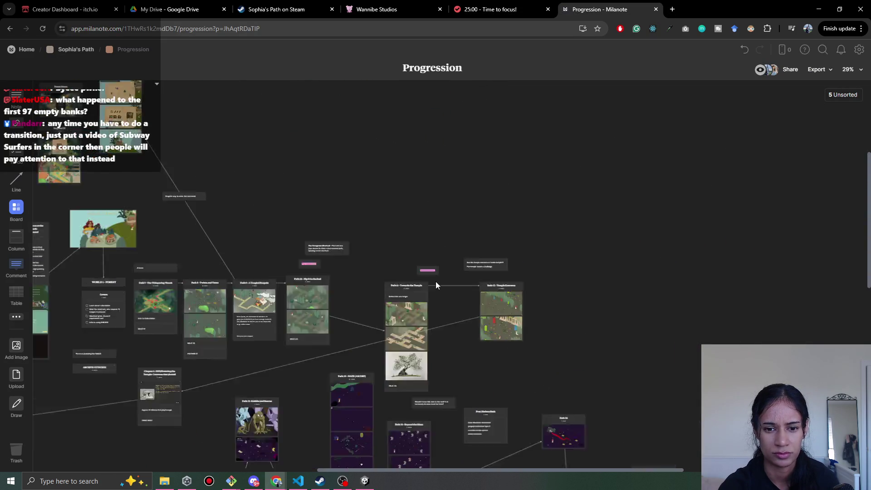
pyautogui.scroll(-4, 427, 290)
pyautogui.scroll(2, 434, 205)
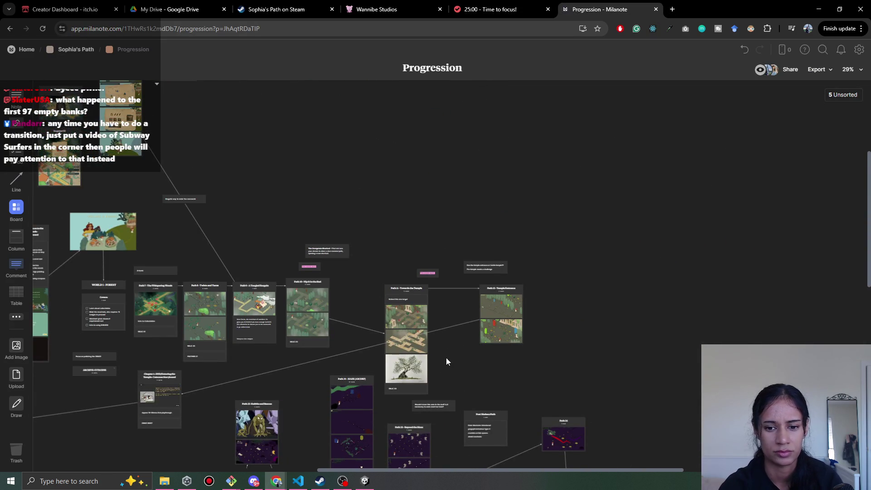
pyautogui.scroll(-1, 446, 313)
pyautogui.scroll(10, 440, 279)
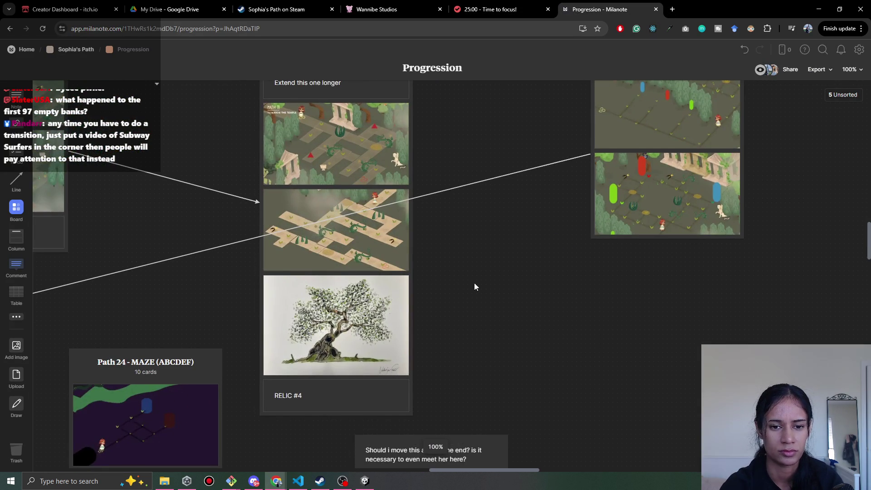
pyautogui.scroll(1, 471, 285)
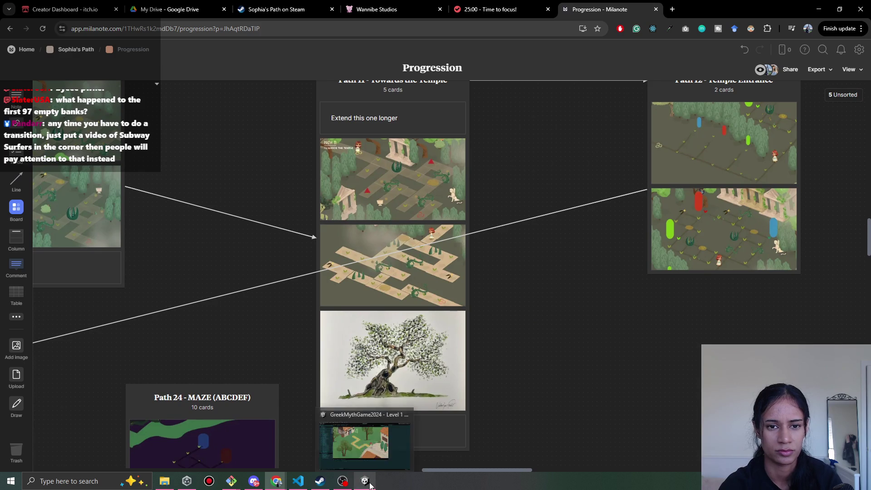
pyautogui.click(369, 484)
# Continue past Path Complete into Level 2, check the barrel and pot tooltips, then stop play.
pyautogui.click(499, 269)
pyautogui.click(427, 272)
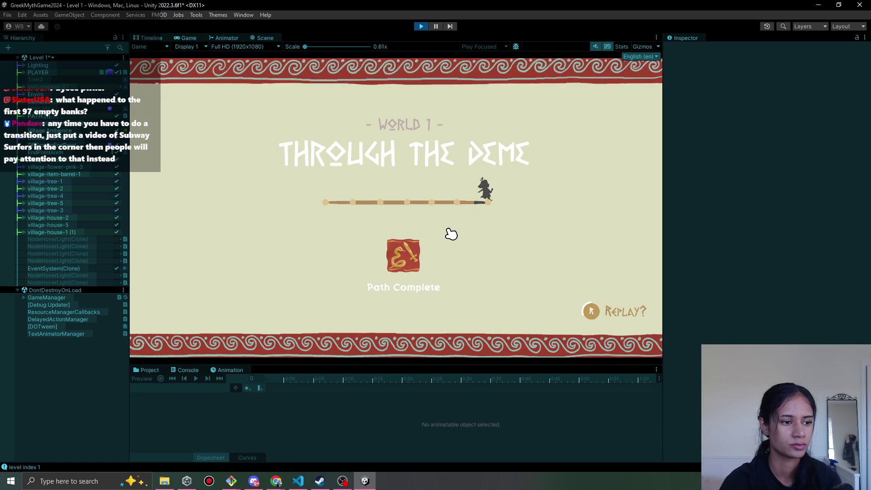
pyautogui.click(399, 236)
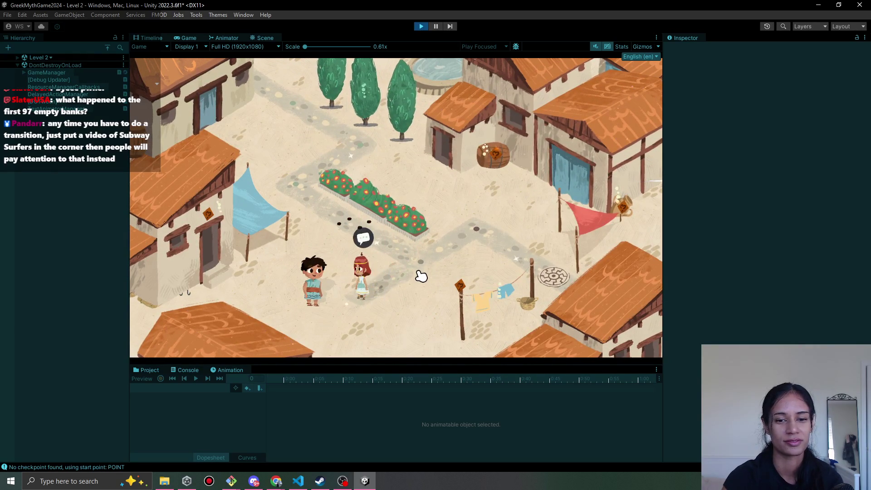
pyautogui.moveTo(493, 152)
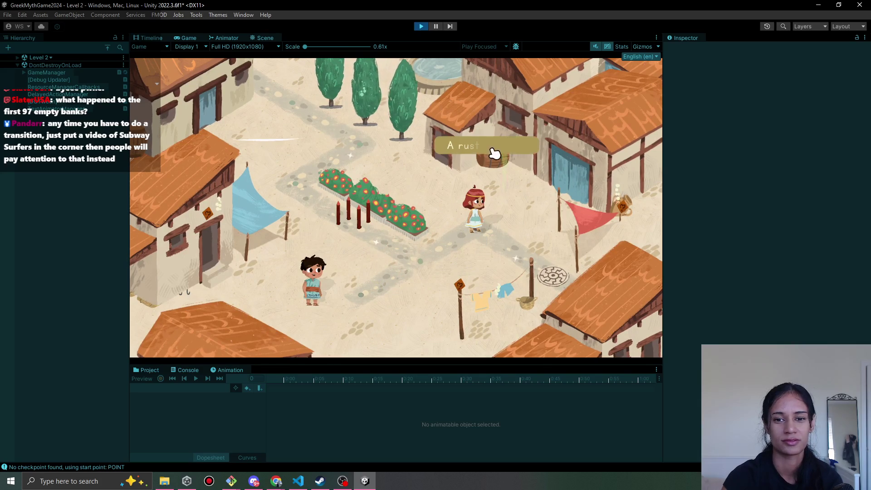
pyautogui.moveTo(615, 199)
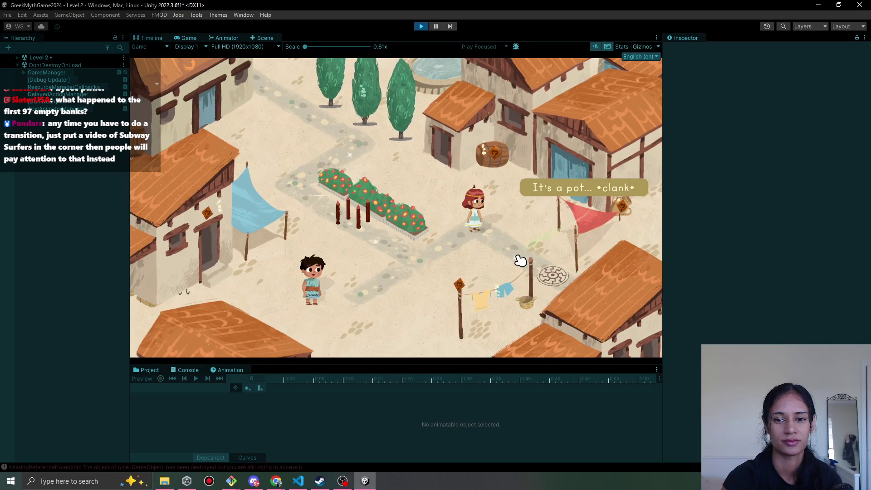
pyautogui.hotkey('ctrl', 'p')
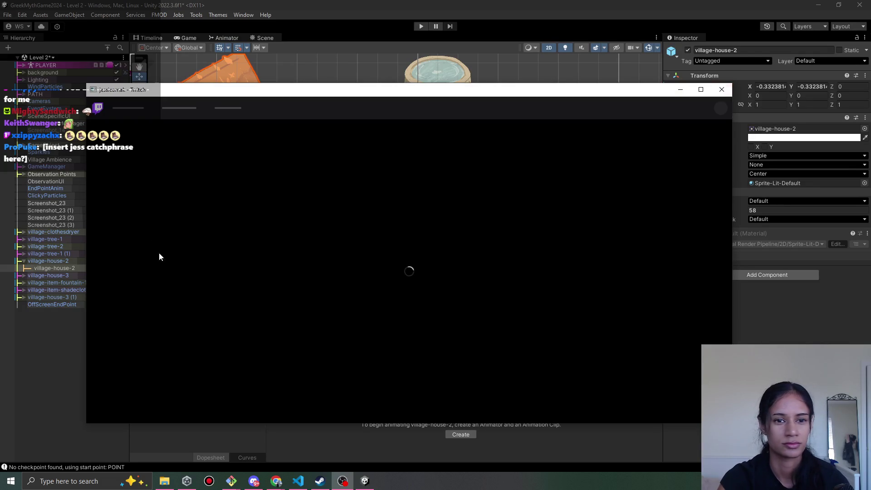
# Close the loading Twitch window and nudge the village scene view up slightly.
pyautogui.click(722, 89)
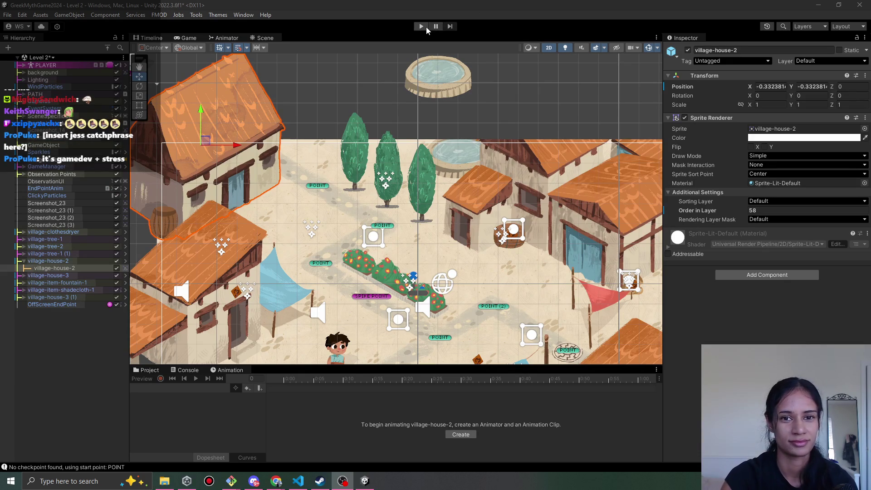
pyautogui.moveTo(294, 211); pyautogui.dragTo(291, 180)
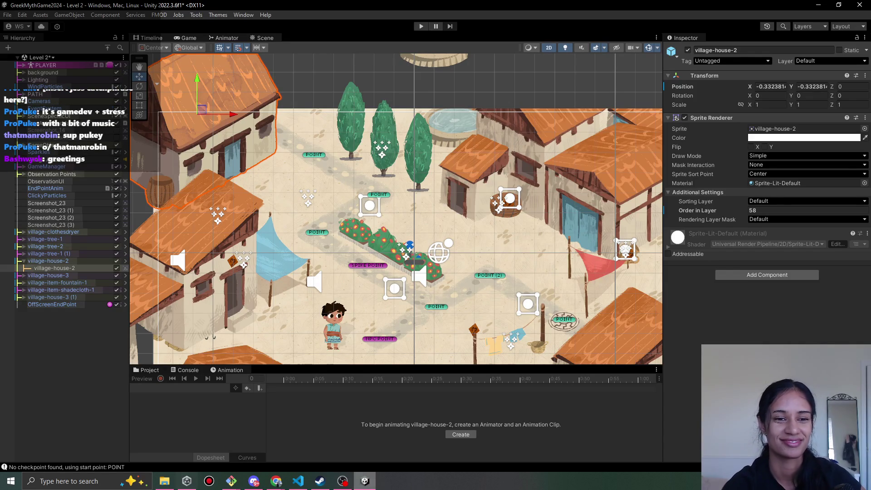
pyautogui.moveTo(278, 478)
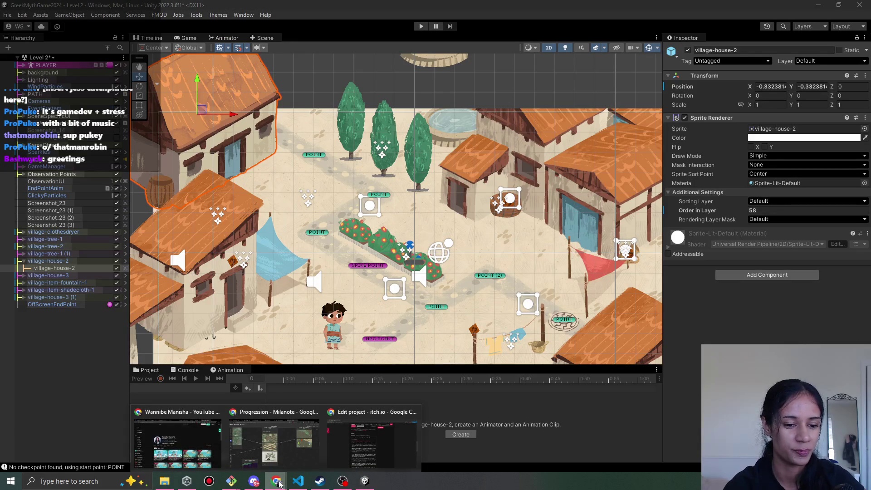
pyautogui.moveTo(302, 452)
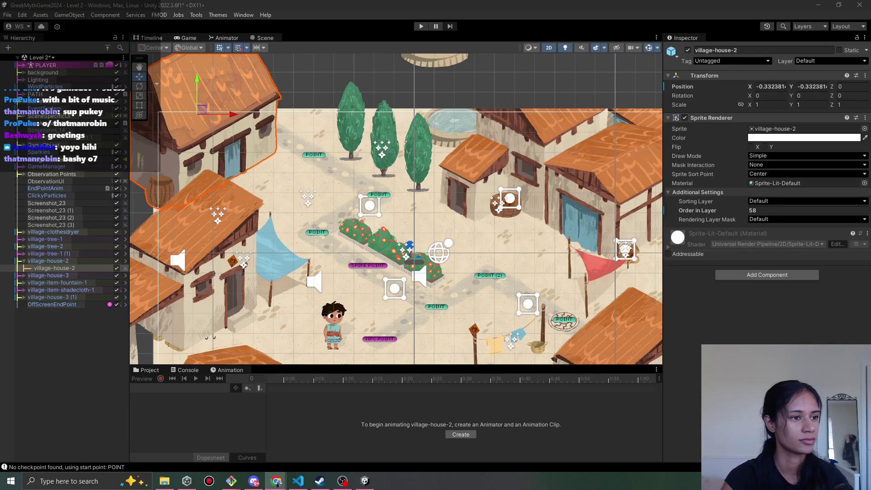
pyautogui.click(340, 482)
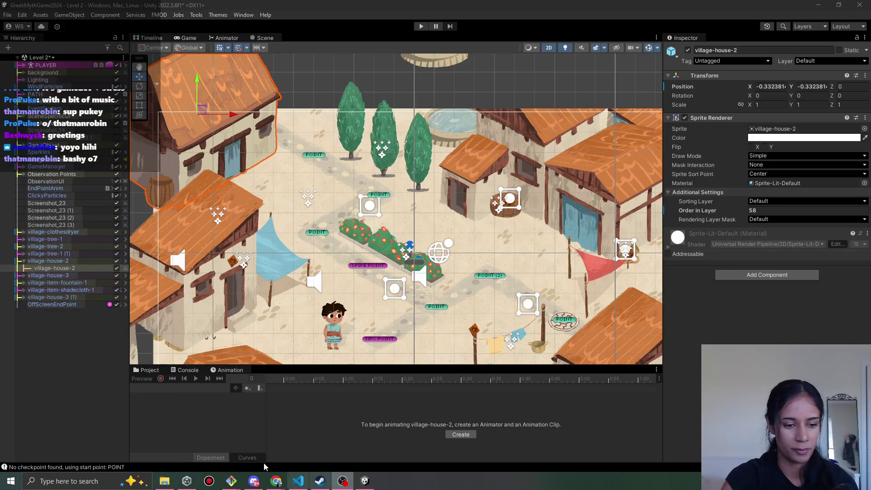
pyautogui.moveTo(385, 292); pyautogui.dragTo(346, 222)
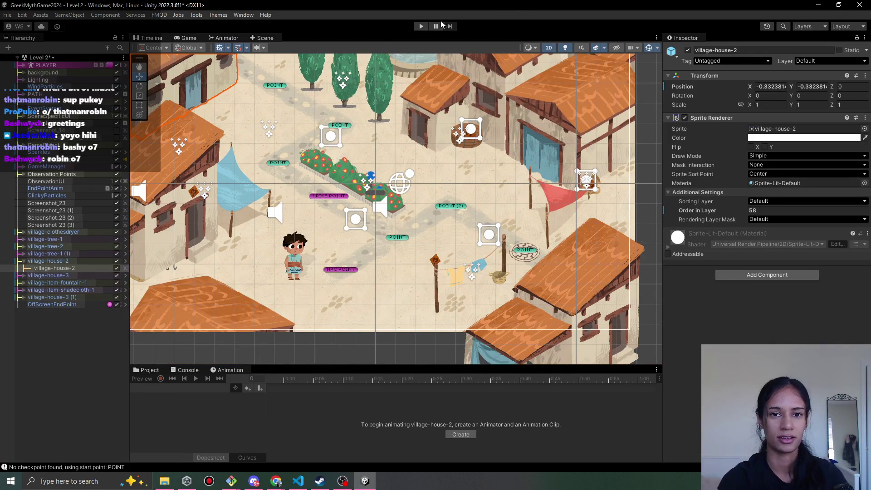
# Run Level 2 briefly, stop it, and bring up UICanvasManager.cs in VS Code.
pyautogui.click(420, 27)
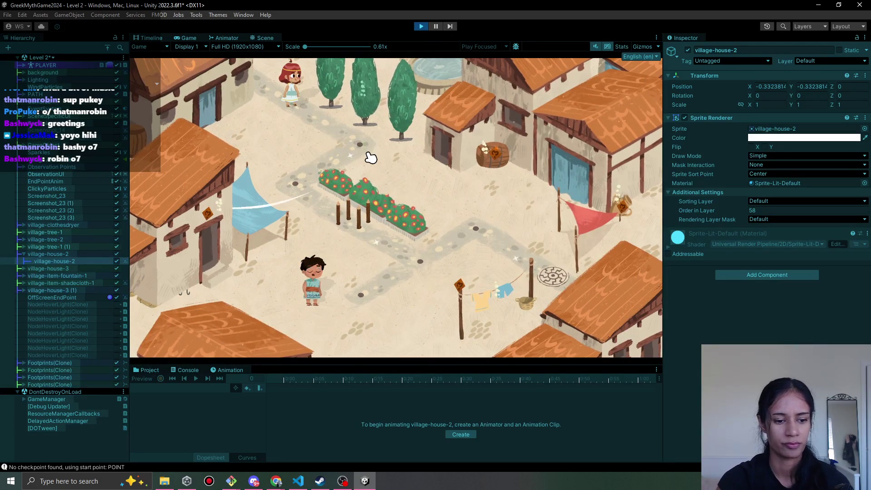
pyautogui.click(421, 26)
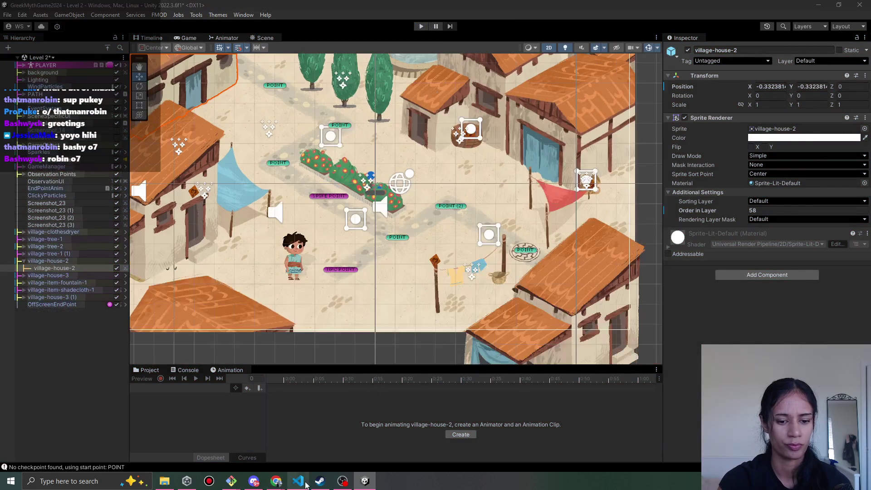
pyautogui.click(297, 481)
# Maximize VS Code and scroll through UICanvasManager.cs to the ShowOpeningTransition method.
pyautogui.click(779, 85)
pyautogui.scroll(5, 458, 270)
pyautogui.scroll(-10, 458, 270)
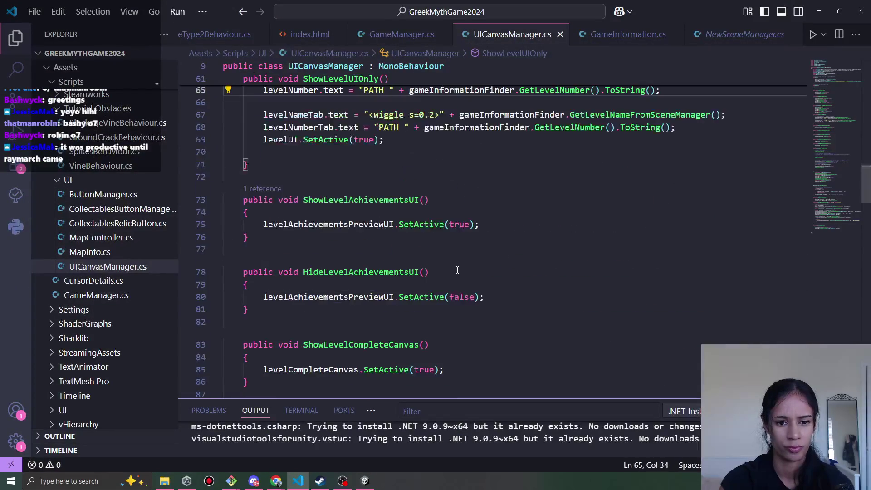
pyautogui.scroll(2, 457, 270)
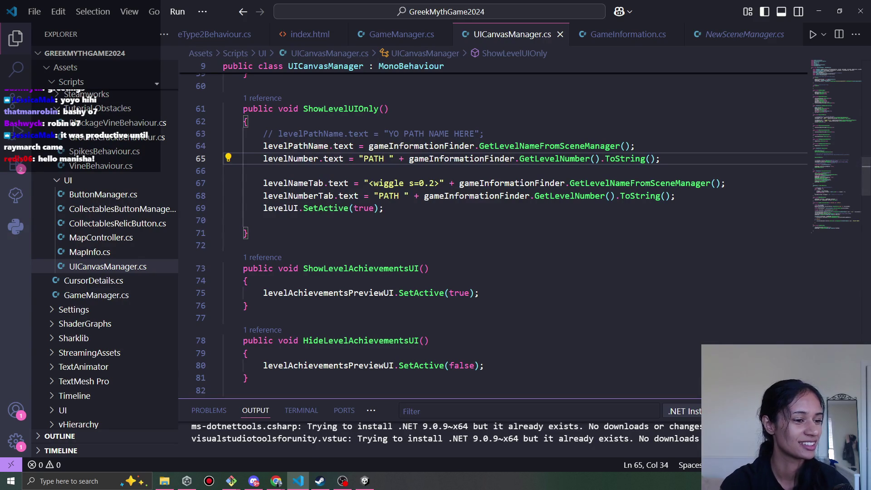
pyautogui.hotkey('alt', 'Tab')
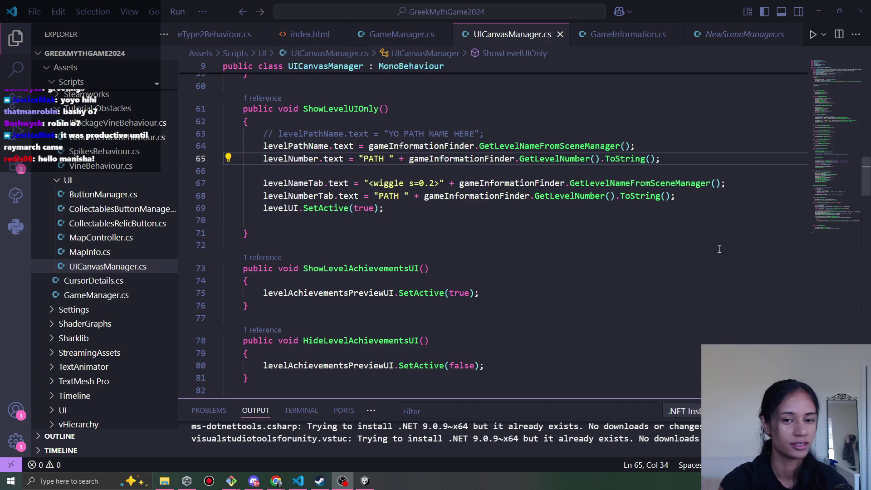
pyautogui.click(526, 221)
pyautogui.scroll(-2, 526, 225)
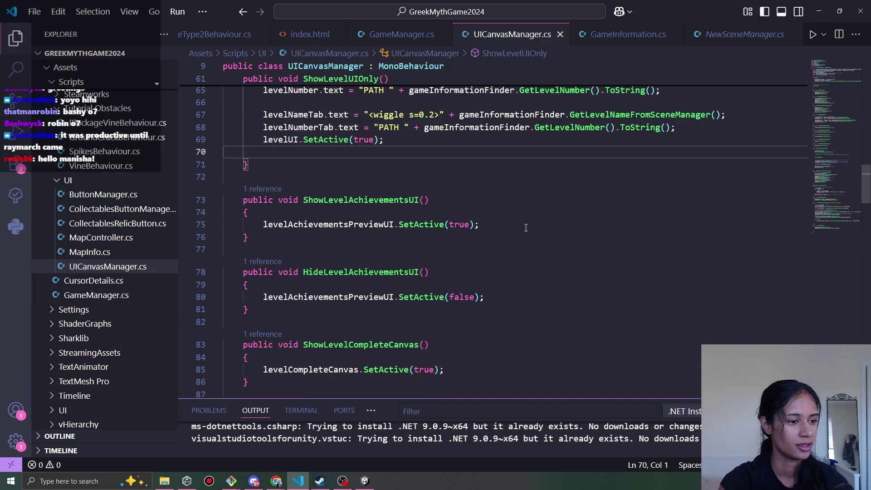
pyautogui.scroll(10, 526, 227)
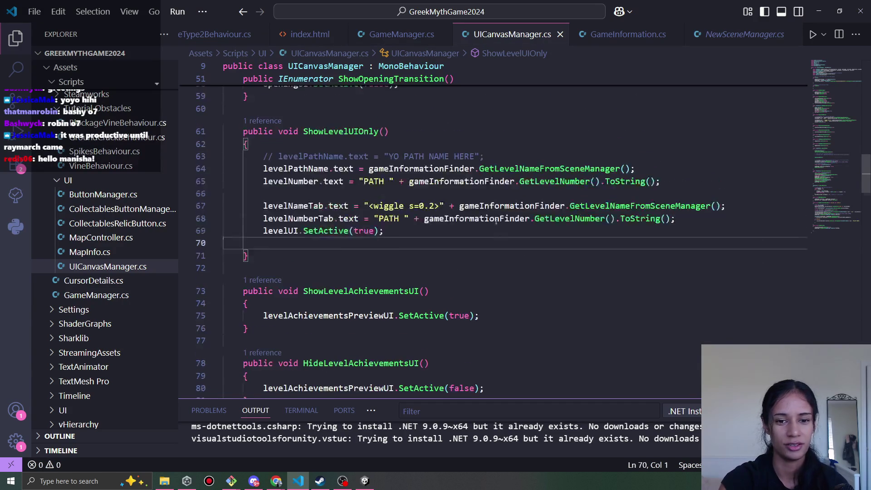
pyautogui.scroll(-2, 535, 286)
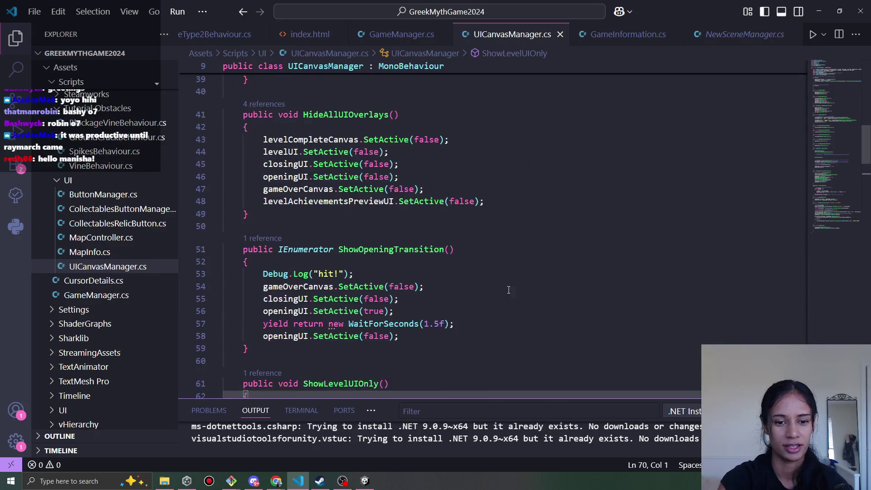
# Delete the Debug.Log("hit!") line in ShowOpeningTransition and return to Unity to recompile.
pyautogui.click(370, 276)
pyautogui.hotkey('ctrl', 'shift', 'k')
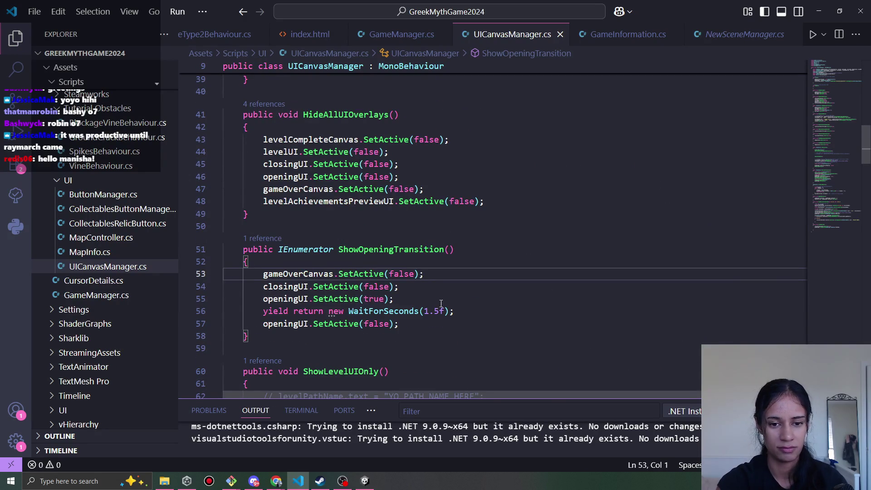
pyautogui.scroll(-4, 469, 300)
pyautogui.scroll(-4, 469, 300)
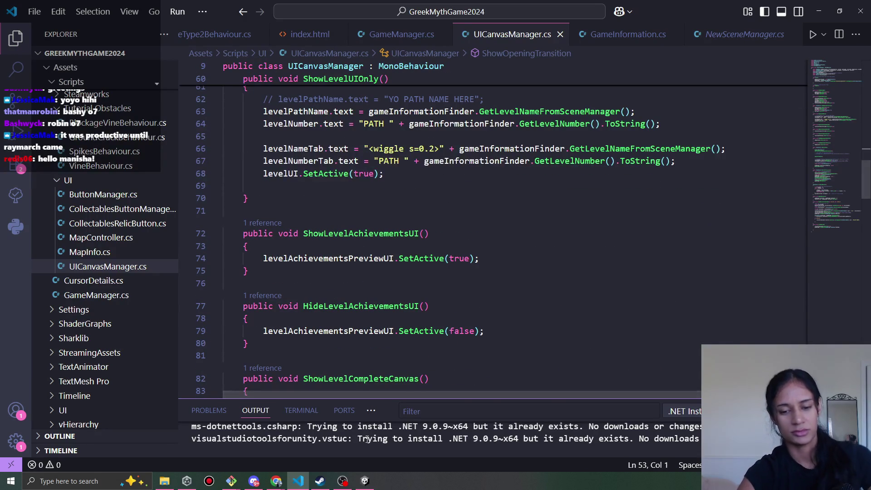
pyautogui.click(364, 481)
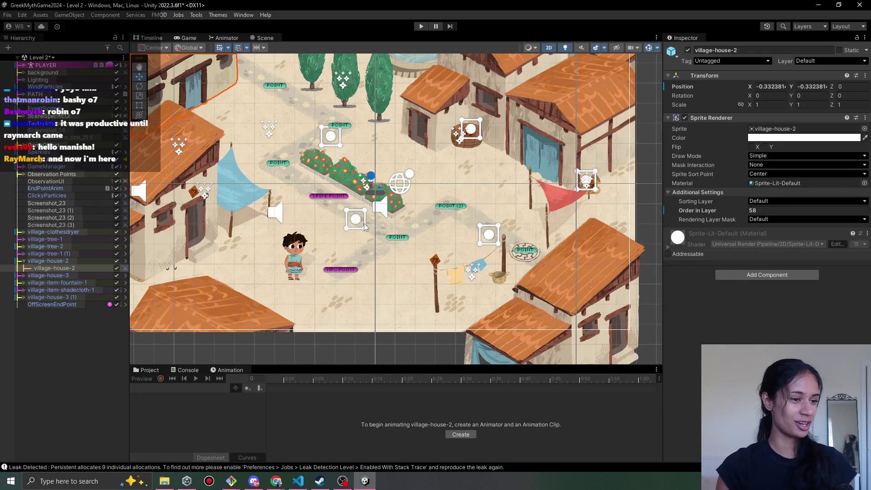
# Start the Level 2 play-test, walk the girl around, and enlarge the Game view.
pyautogui.click(421, 26)
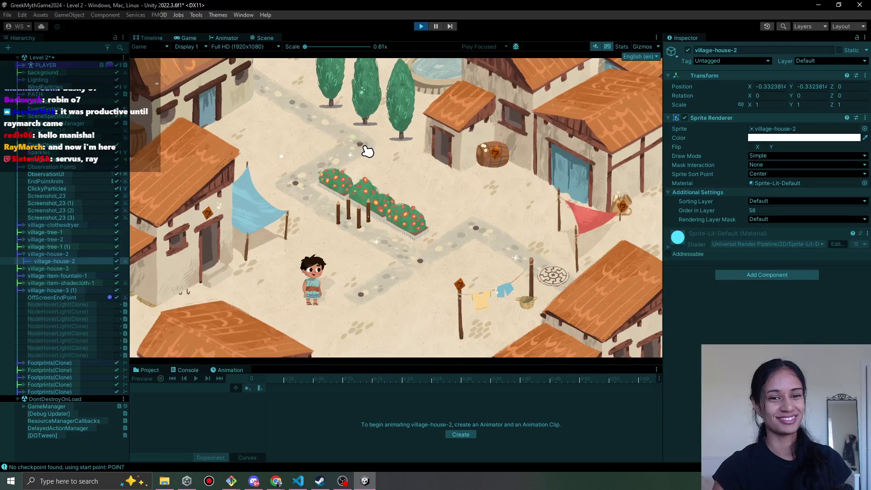
pyautogui.click(363, 148)
pyautogui.click(288, 189)
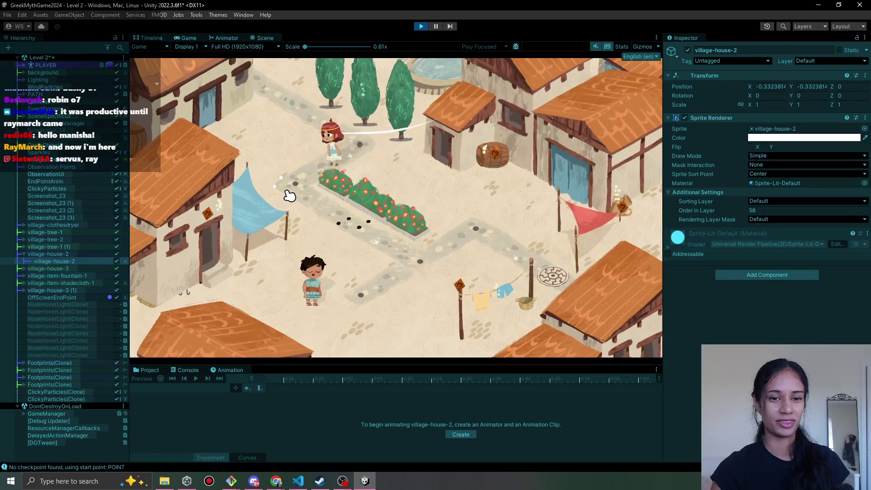
pyautogui.click(356, 151)
pyautogui.click(296, 189)
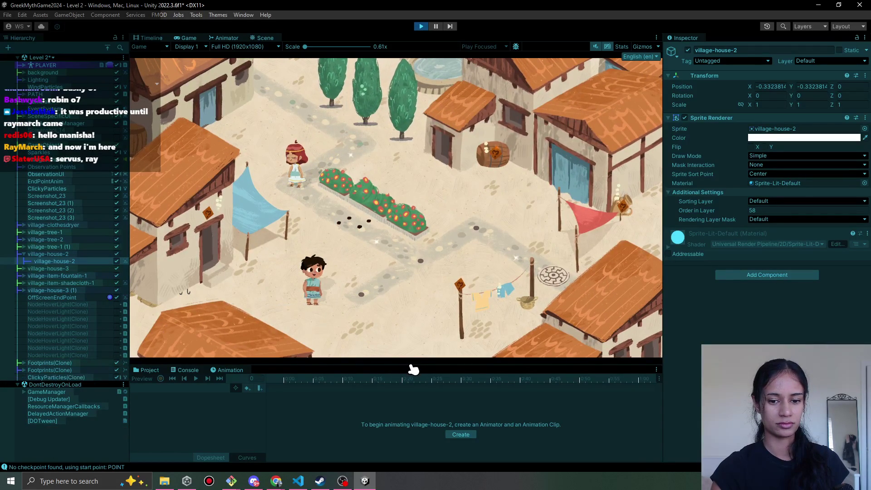
pyautogui.moveTo(404, 364); pyautogui.dragTo(399, 417)
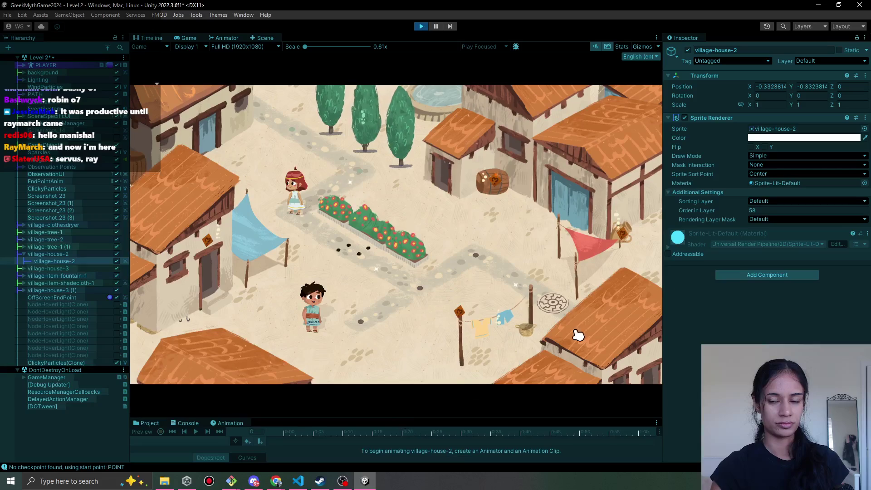
pyautogui.moveTo(664, 283); pyautogui.dragTo(703, 282)
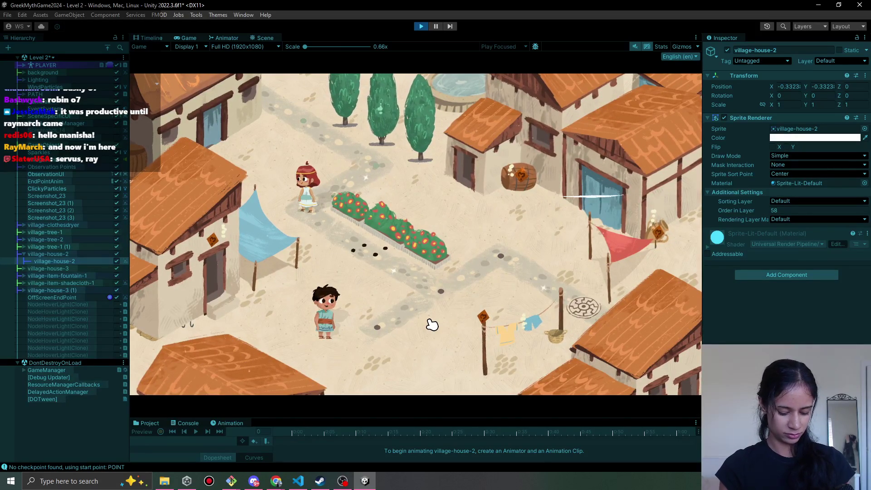
# Walk the girl down to Iason and click through his dialogue until it closes.
pyautogui.click(387, 221)
pyautogui.click(465, 308)
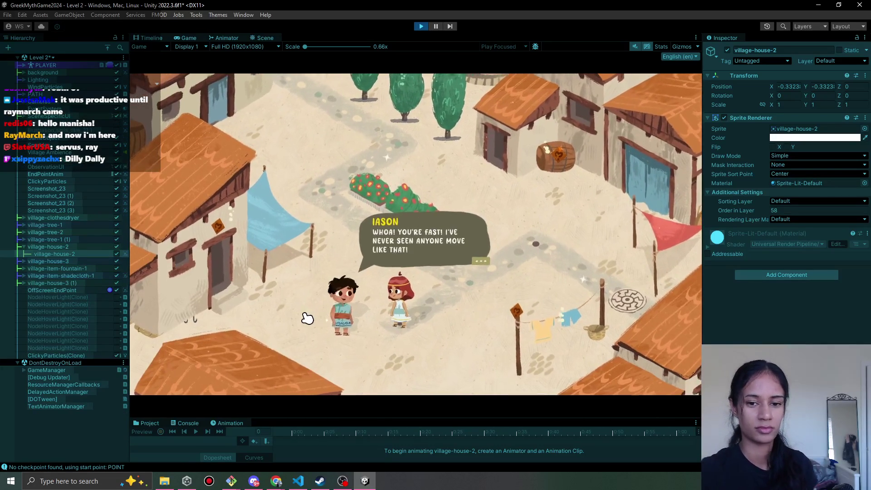
pyautogui.click(302, 330)
pyautogui.click(302, 331)
pyautogui.click(302, 331)
pyautogui.click(301, 332)
pyautogui.click(302, 332)
pyautogui.click(302, 333)
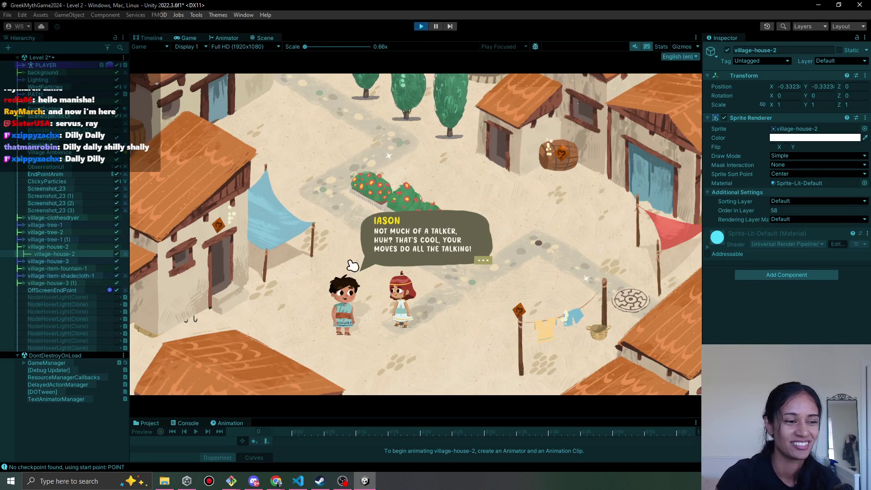
pyautogui.click(417, 236)
pyautogui.click(398, 316)
pyautogui.click(399, 318)
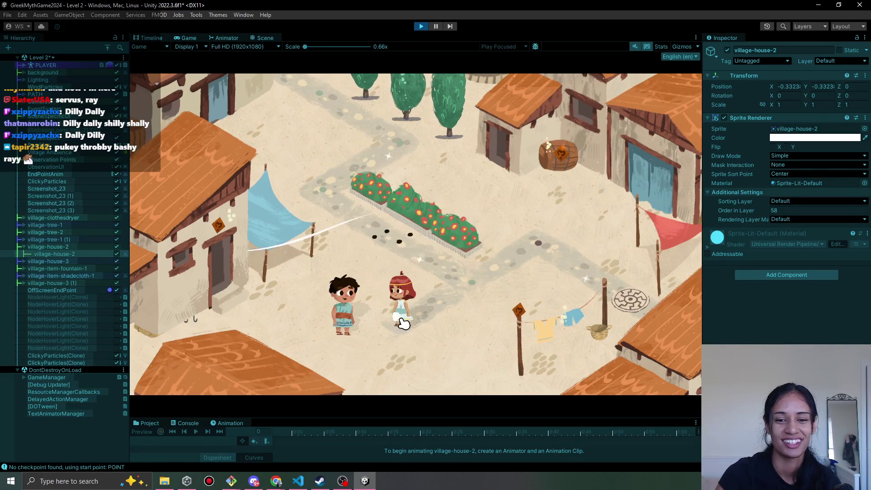
# Walk the girl toward the laundry line and up the village path, then bring up the browser.
pyautogui.click(523, 332)
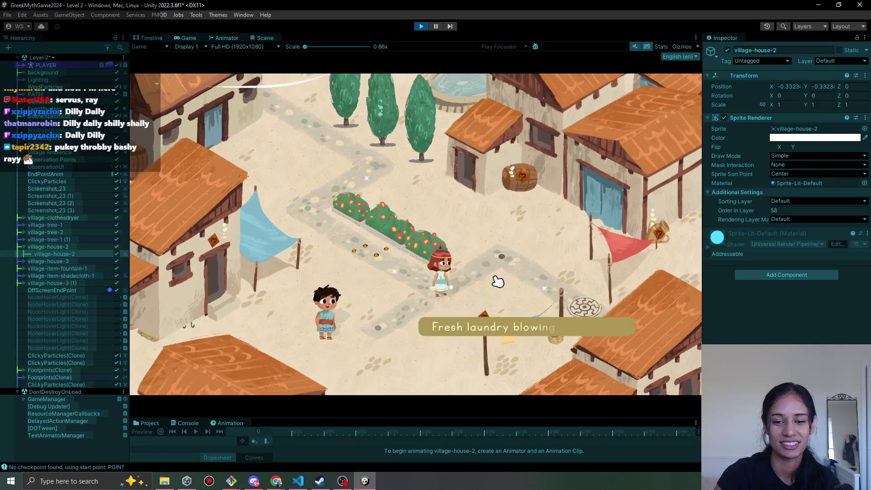
pyautogui.click(492, 268)
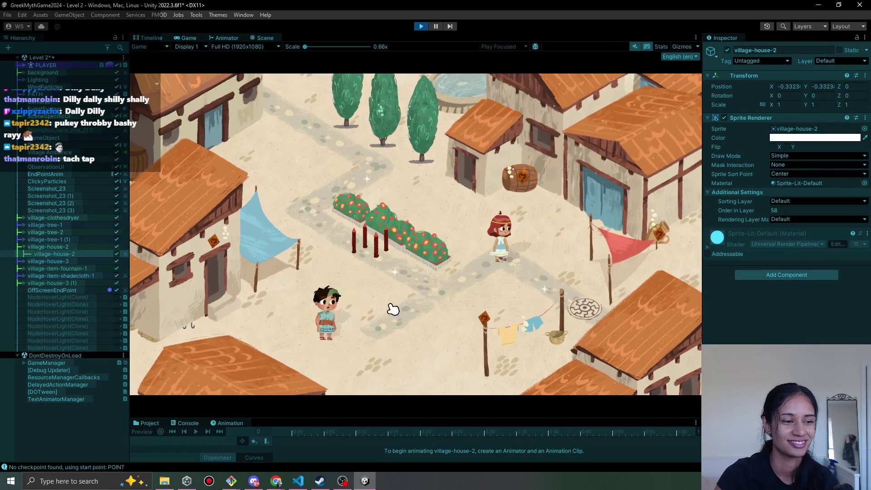
pyautogui.click(275, 483)
pyautogui.click(272, 438)
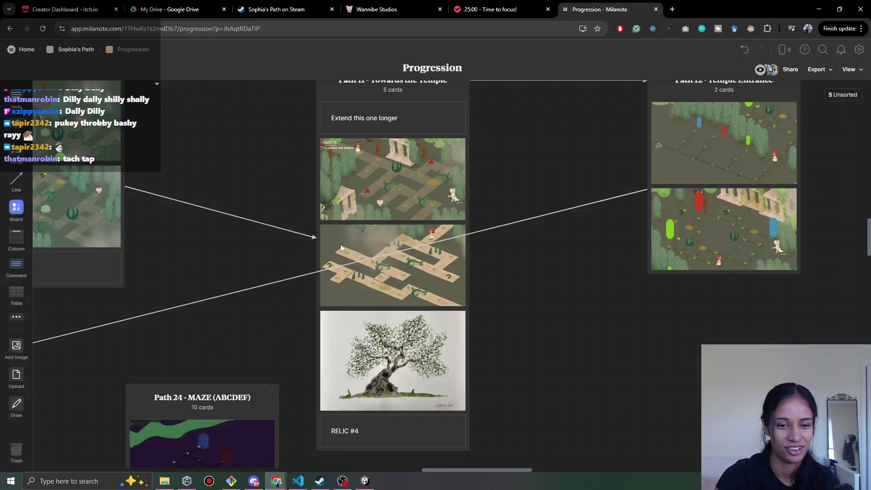
pyautogui.scroll(-2, 529, 257)
pyautogui.hscroll(1, 529, 257)
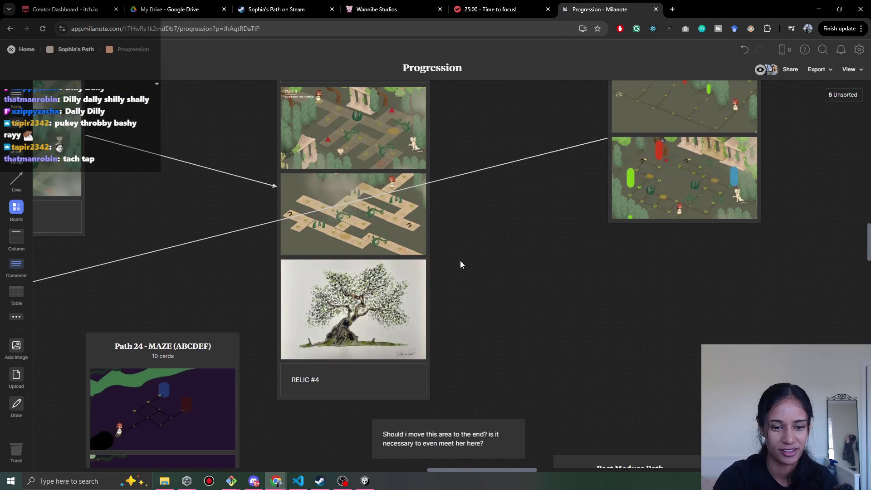
pyautogui.moveTo(108, 228); pyautogui.dragTo(494, 313)
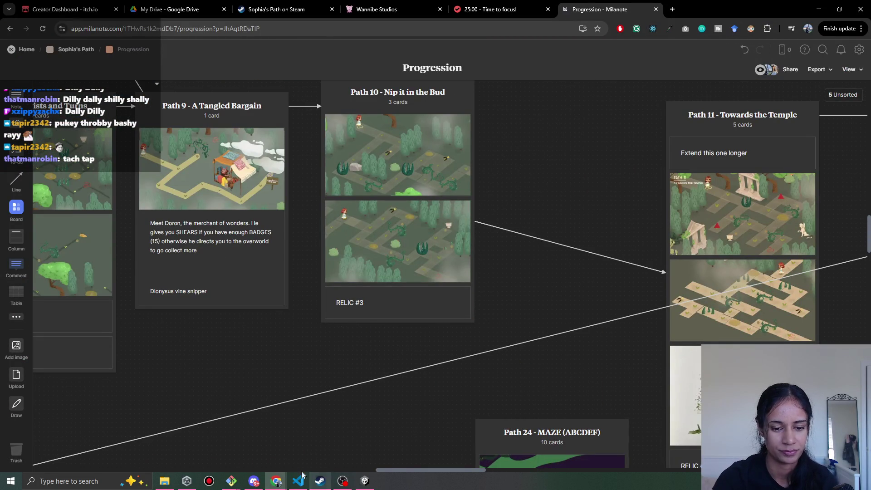
pyautogui.click(360, 484)
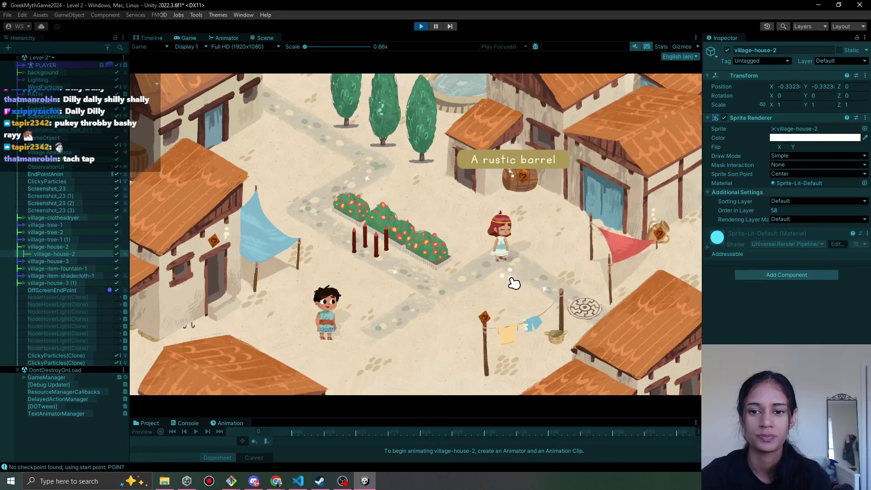
# Walk the character to the round medallion on the path to finish Level 2.
pyautogui.click(545, 306)
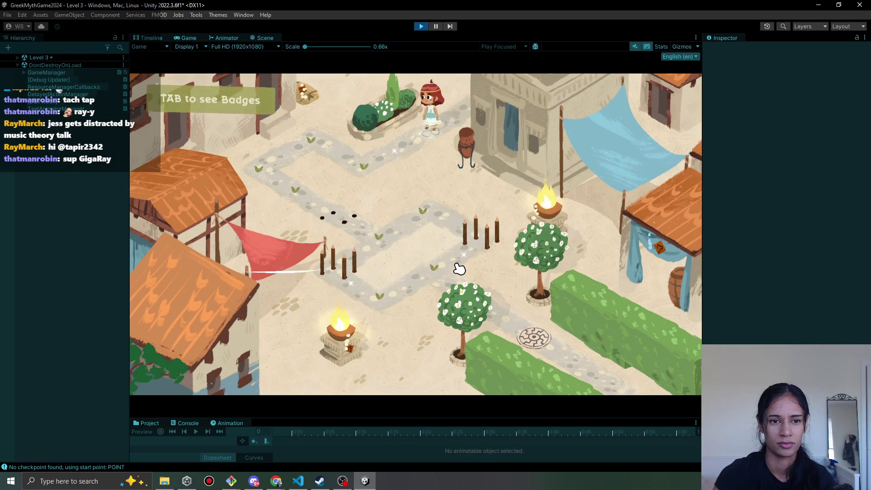
# Flip the Path 3 badges panel on and off, walk the girl left, and expand Level 3's Hierarchy list.
pyautogui.press('Tab')
pyautogui.press('Tab')
pyautogui.press('Tab')
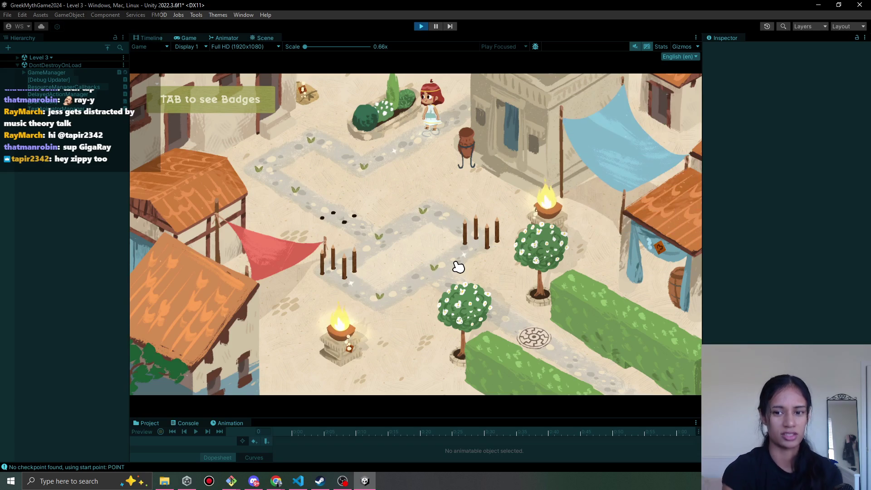
pyautogui.press('Tab')
pyautogui.press('Tab')
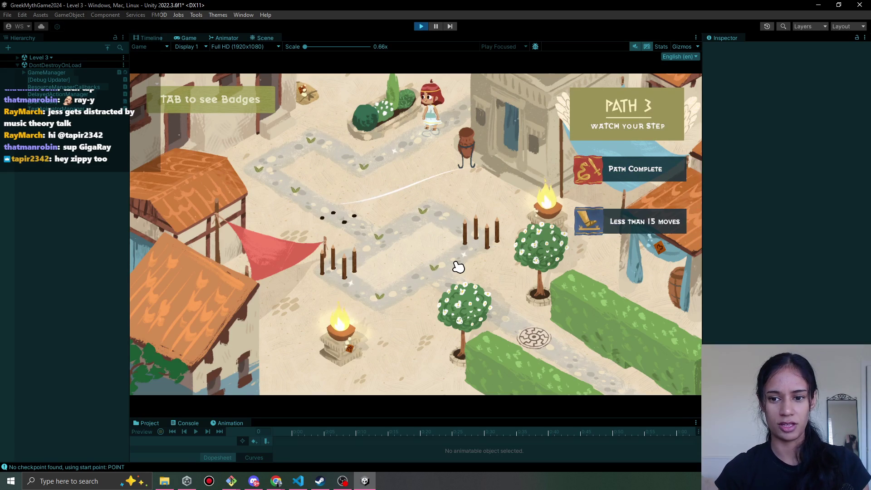
pyautogui.press('Tab')
pyautogui.press('Tab')
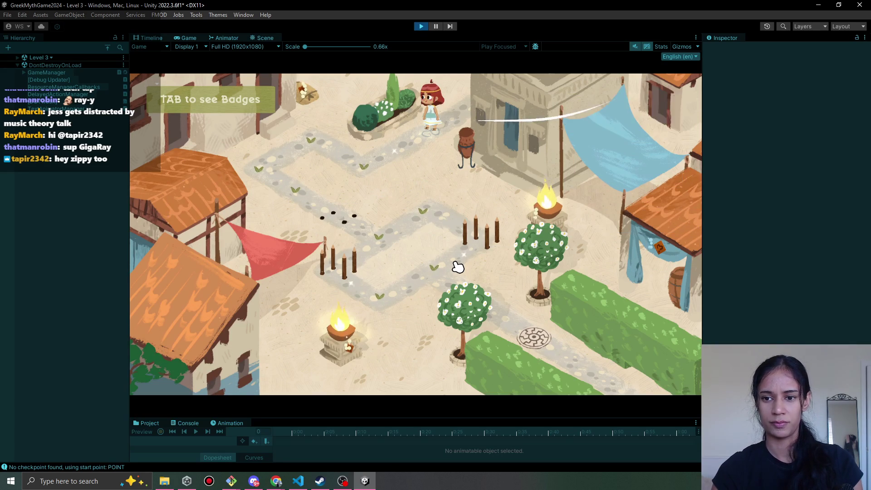
pyautogui.press('Tab')
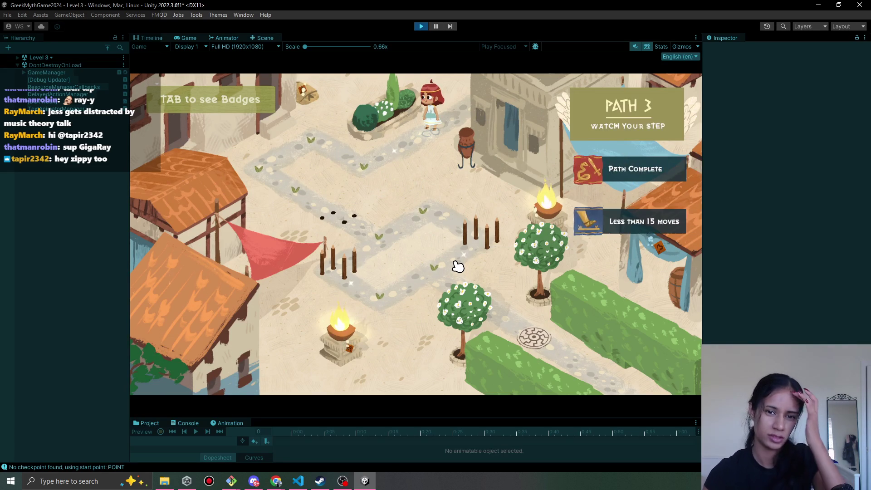
pyautogui.moveTo(435, 136)
pyautogui.mouseDown()
pyautogui.moveTo(389, 175)
pyautogui.moveTo(335, 169)
pyautogui.moveTo(276, 183)
pyautogui.moveTo(344, 227)
pyautogui.moveTo(414, 225)
pyautogui.mouseUp()
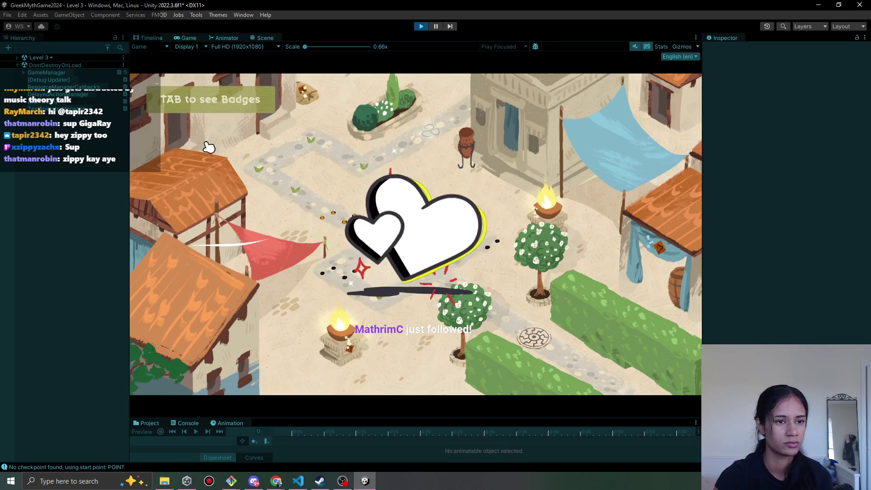
pyautogui.click(18, 58)
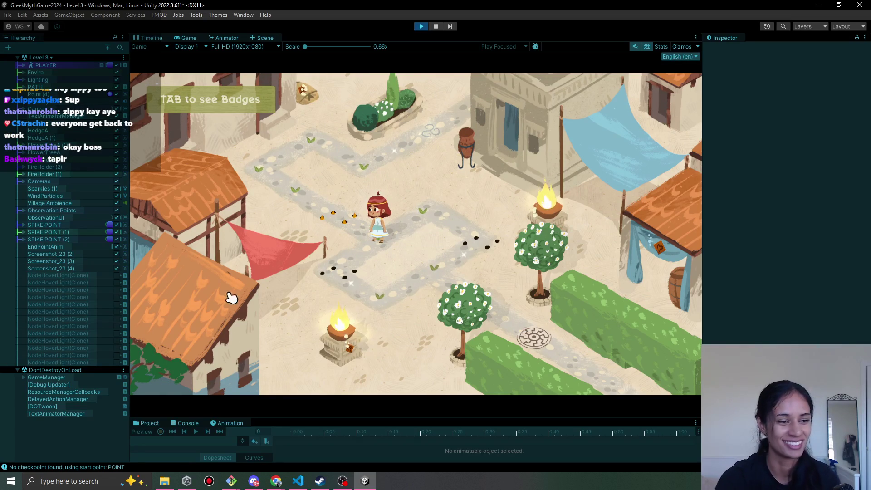
# Walk the girl up-right along Level 3's path into the spikes.
pyautogui.click(414, 223)
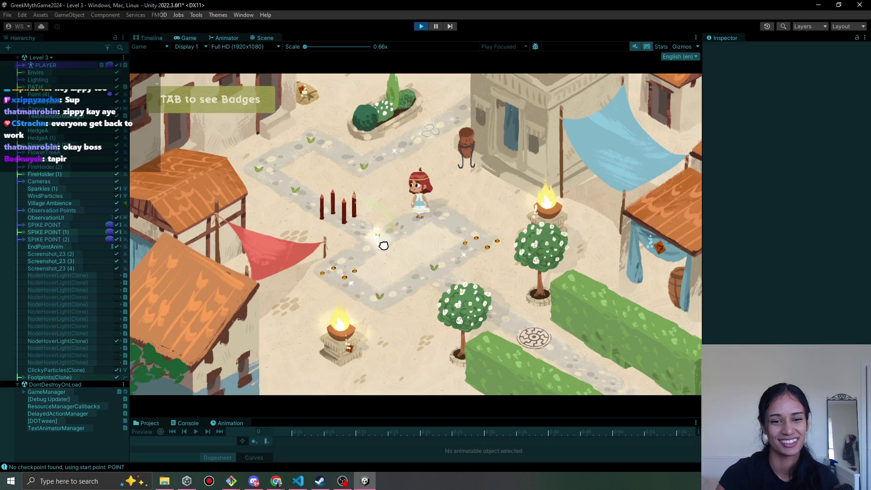
pyautogui.click(383, 245)
pyautogui.click(348, 271)
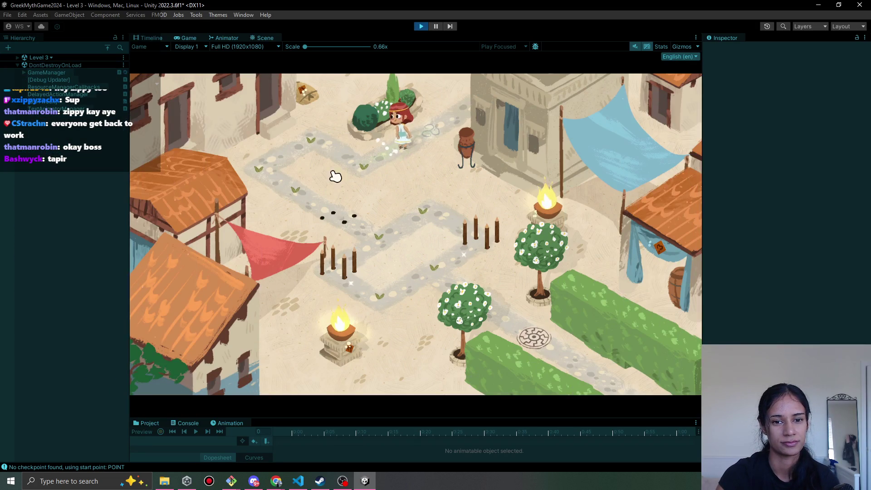
# On the restarted level, walk the girl down-left and then down-right along the path.
pyautogui.click(299, 164)
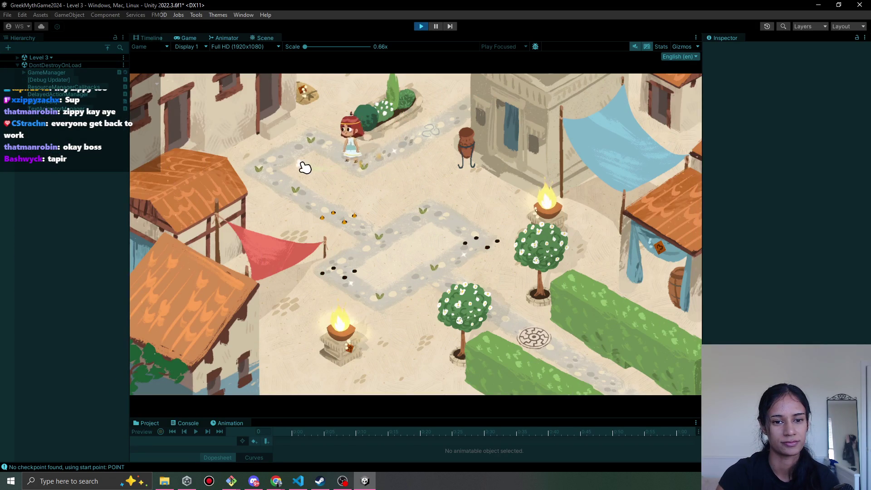
pyautogui.click(318, 213)
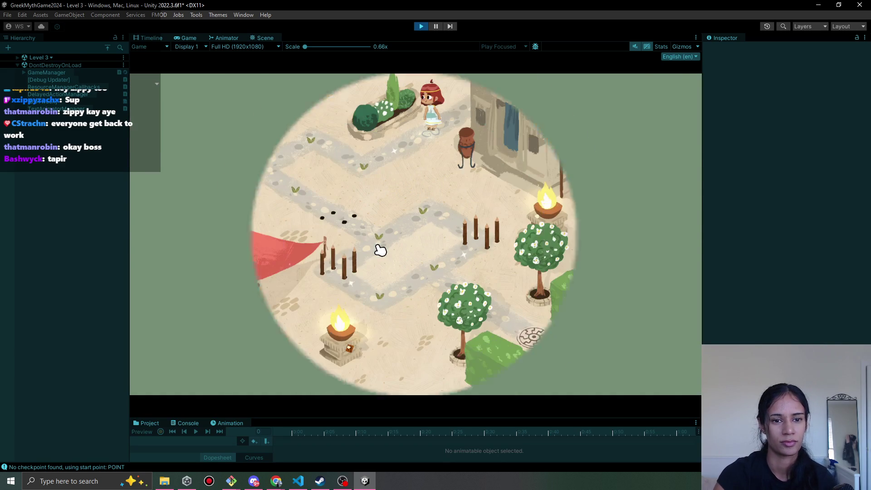
pyautogui.click(311, 151)
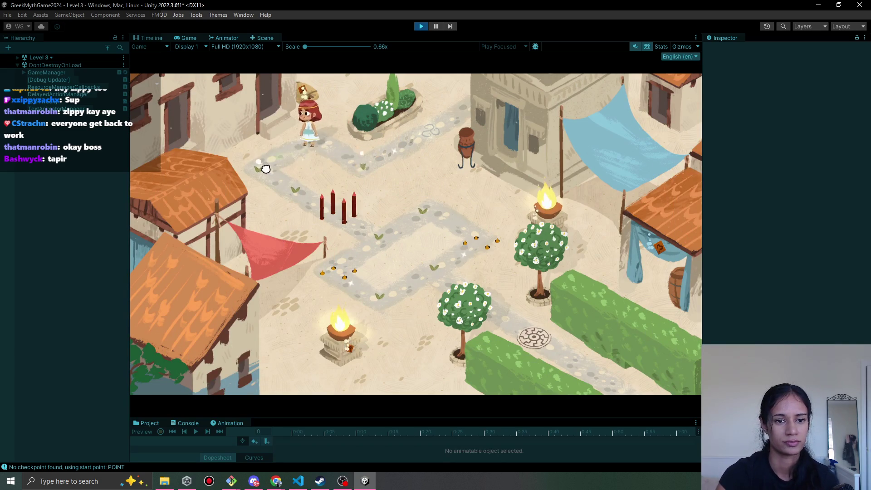
pyautogui.click(238, 165)
pyautogui.click(340, 220)
pyautogui.click(375, 241)
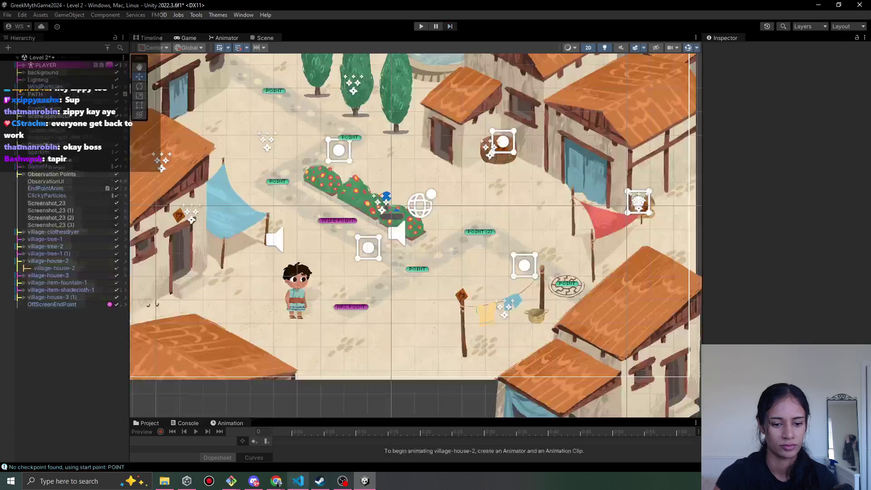
pyautogui.click(295, 486)
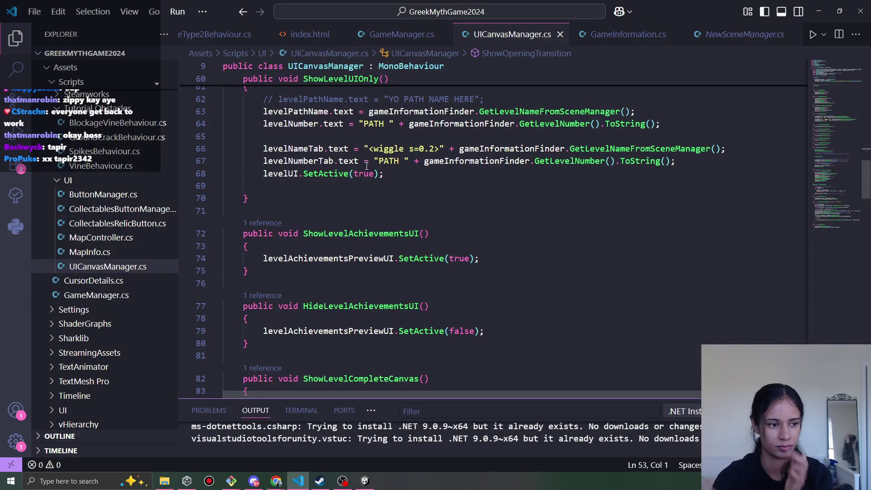
pyautogui.scroll(-2, 370, 172)
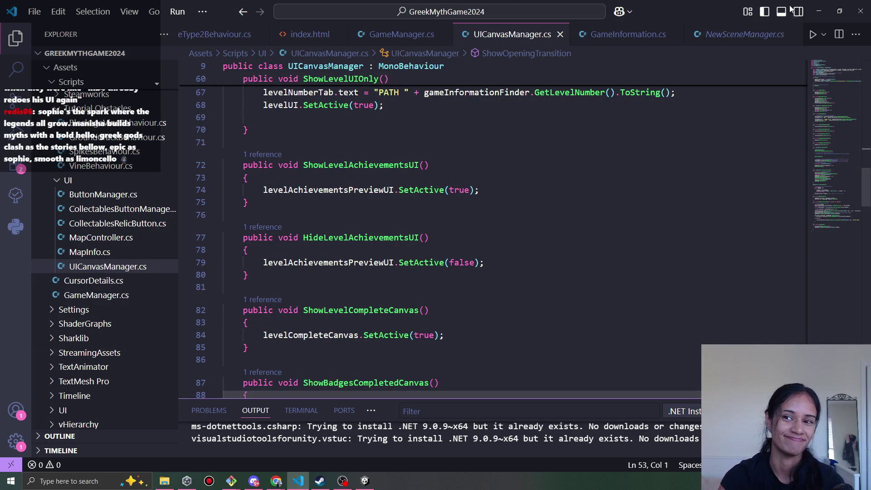
pyautogui.click(820, 10)
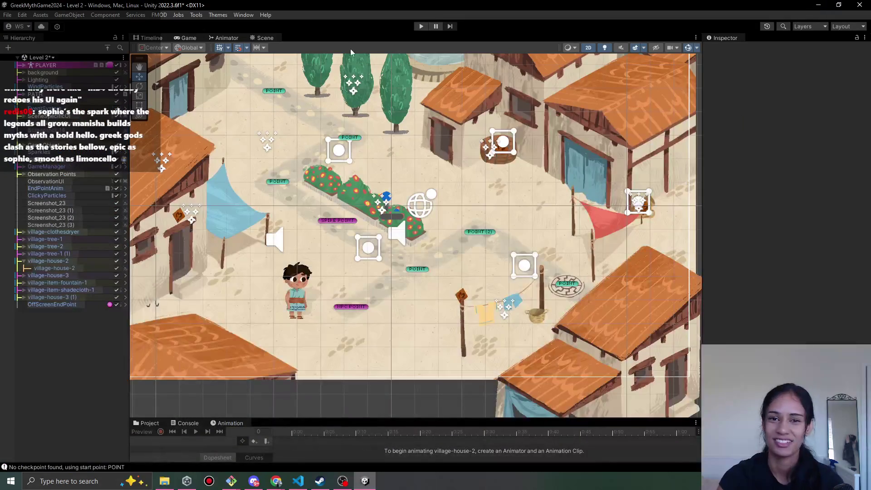
# Play-test Level 2, walking the girl past the flowerbed, then stop playing.
pyautogui.click(421, 27)
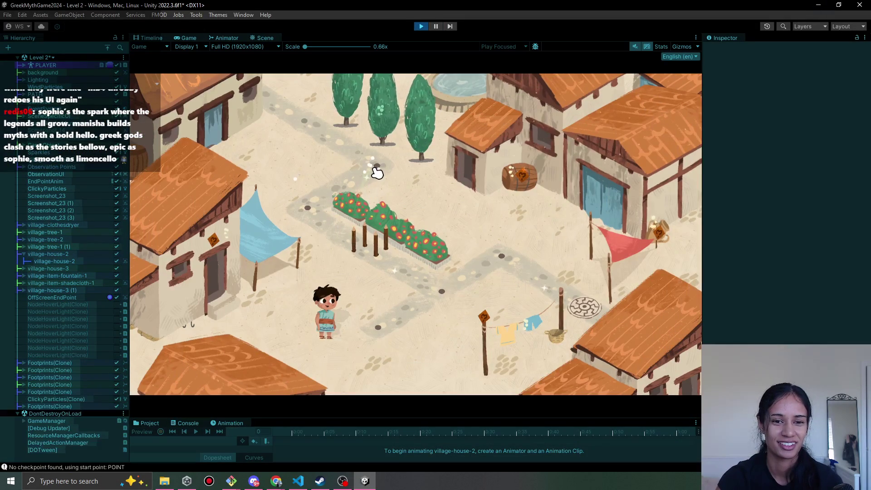
pyautogui.click(315, 213)
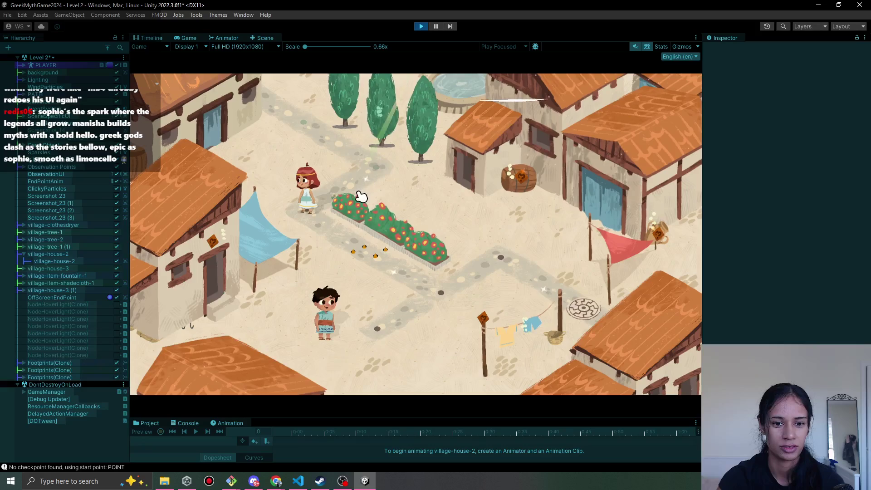
pyautogui.click(345, 241)
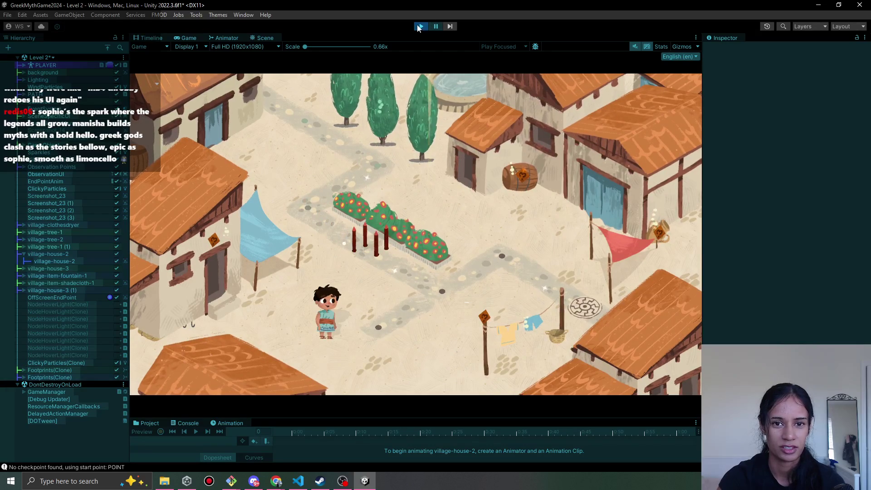
pyautogui.click(419, 27)
# Mark 'path intro with level num and name' done in Pomofocus, then return to Unity.
pyautogui.moveTo(277, 480)
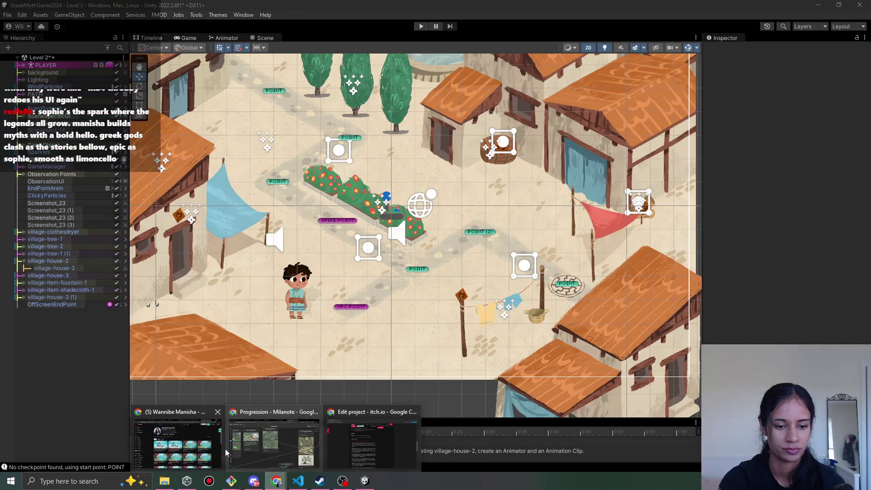
pyautogui.click(231, 452)
pyautogui.click(498, 10)
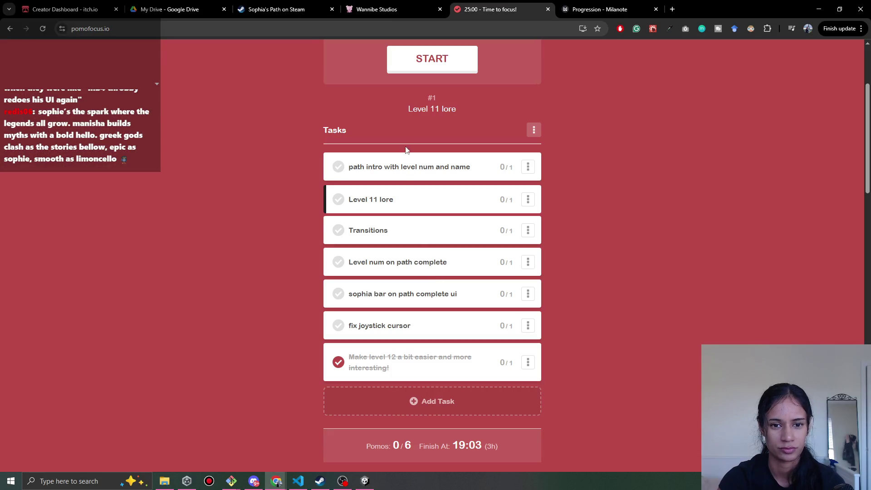
pyautogui.click(339, 168)
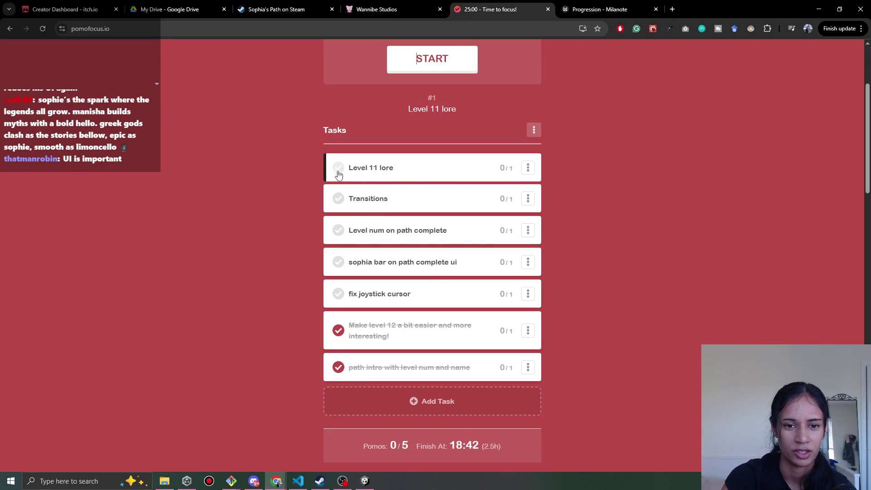
pyautogui.click(364, 483)
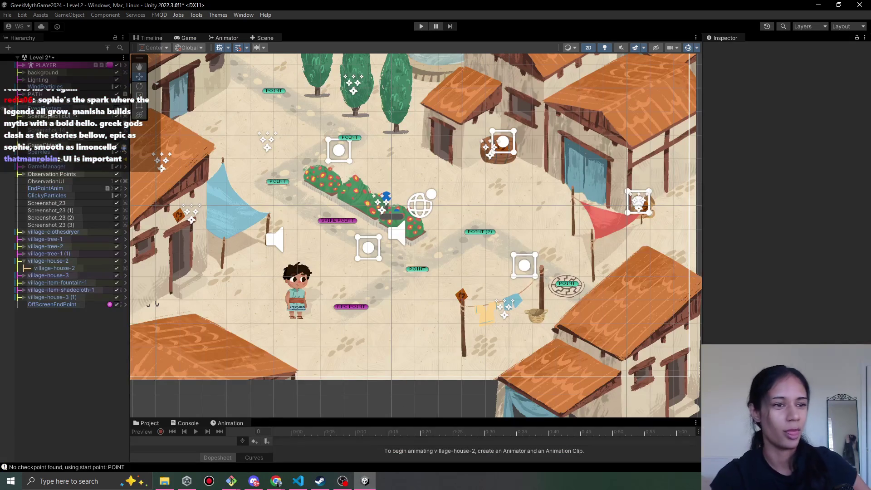
# Open the Level 11 scene, saving the modified Level 2 scene when prompted.
pyautogui.click(53, 57)
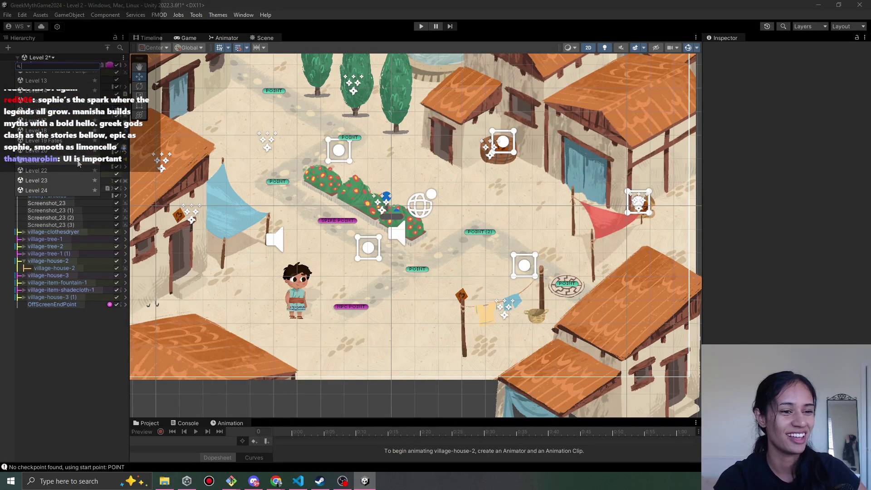
pyautogui.scroll(-5, 78, 163)
pyautogui.scroll(8, 74, 155)
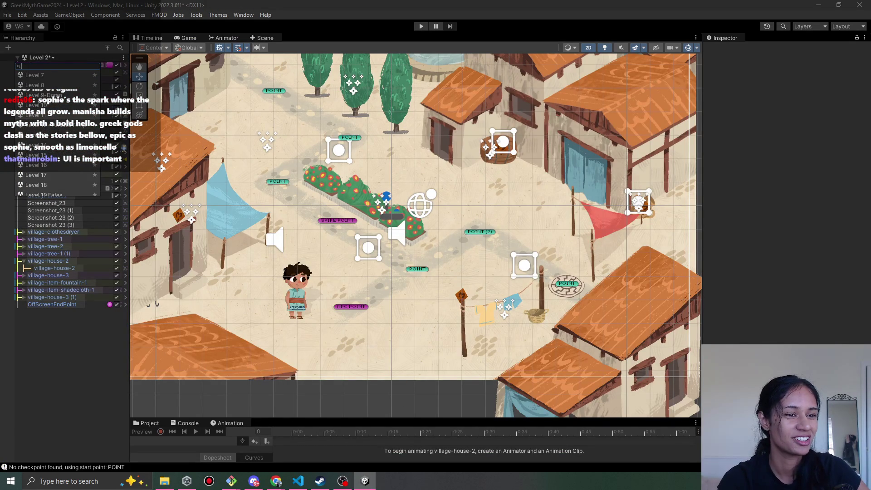
pyautogui.click(86, 137)
pyautogui.click(418, 258)
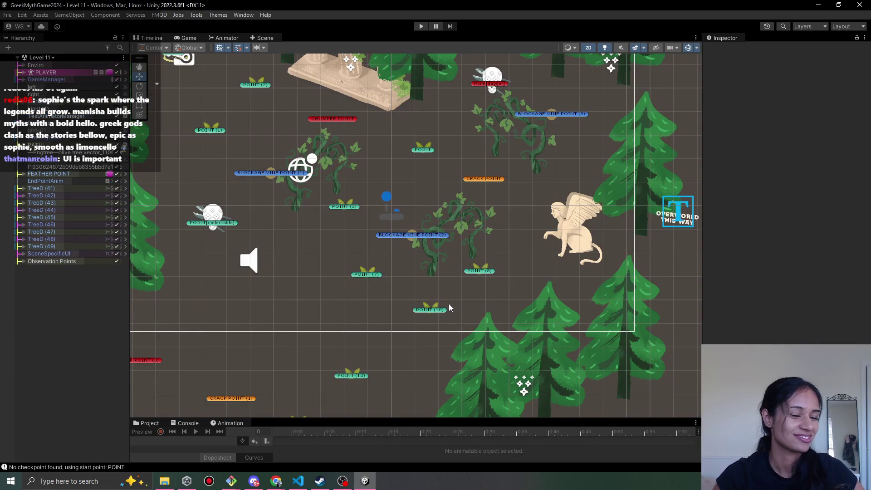
# Frame the tree, owl and well in the Scene view and select the vine snipper collectable.
pyautogui.scroll(-5, 450, 308)
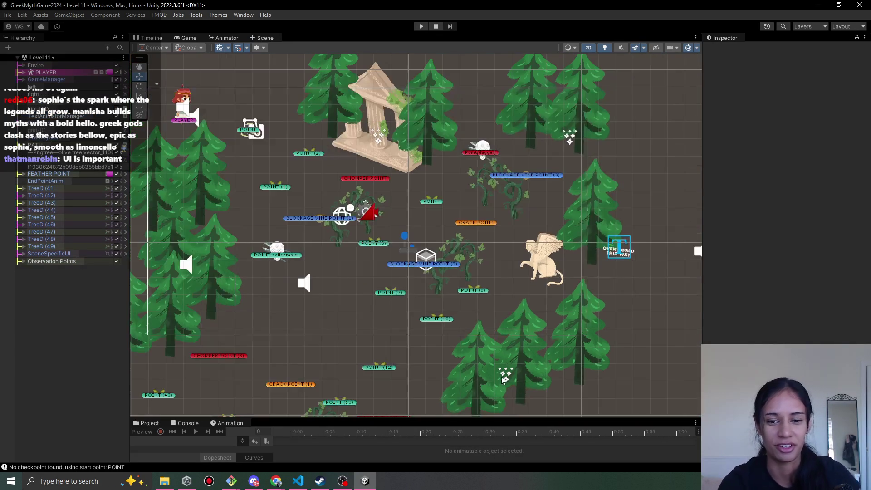
pyautogui.scroll(5, 426, 238)
pyautogui.moveTo(276, 263); pyautogui.dragTo(358, 276)
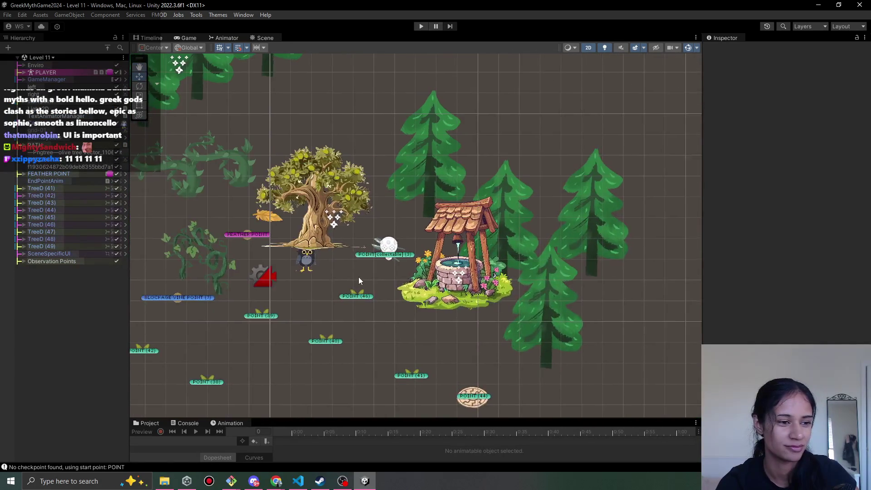
pyautogui.scroll(3, 361, 277)
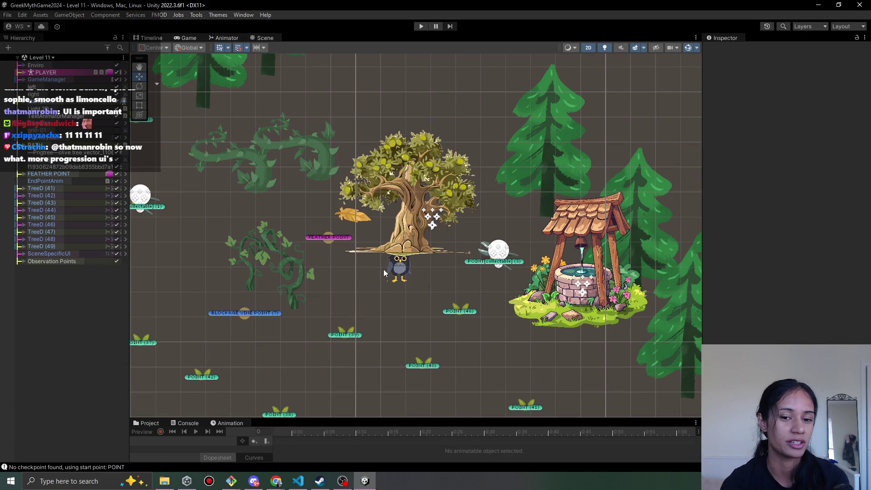
pyautogui.click(393, 267)
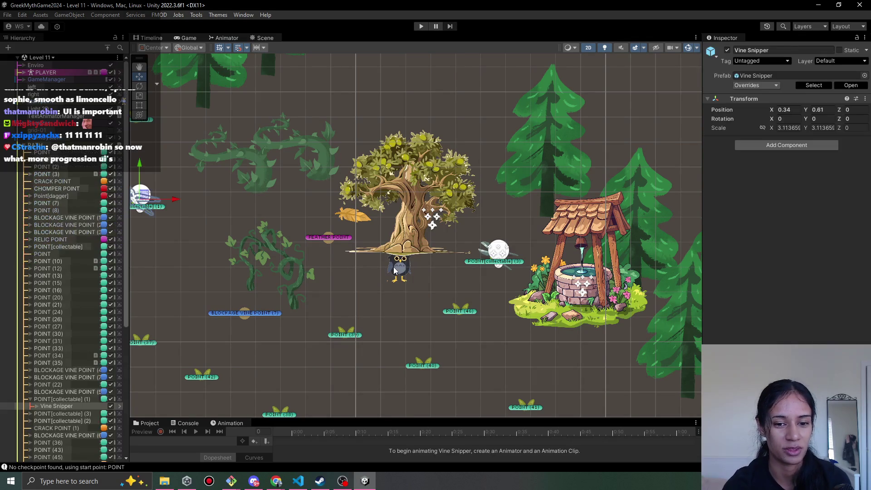
# Select sprite IMG_2687 4 and set its Order in Layer to 11.
pyautogui.click(393, 267)
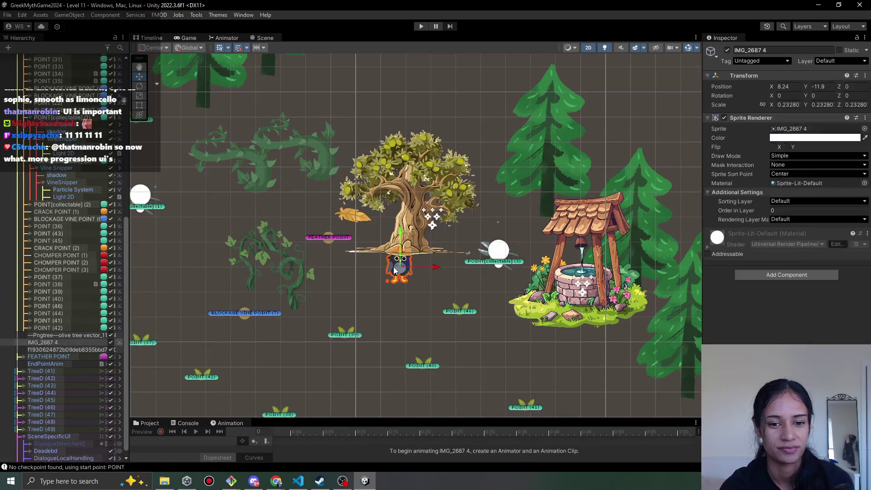
pyautogui.click(738, 209)
pyautogui.write('11')
pyautogui.moveTo(451, 311)
pyautogui.mouseDown()
pyautogui.moveTo(428, 302)
pyautogui.moveTo(503, 290)
pyautogui.moveTo(361, 292)
pyautogui.moveTo(311, 307)
pyautogui.mouseUp()
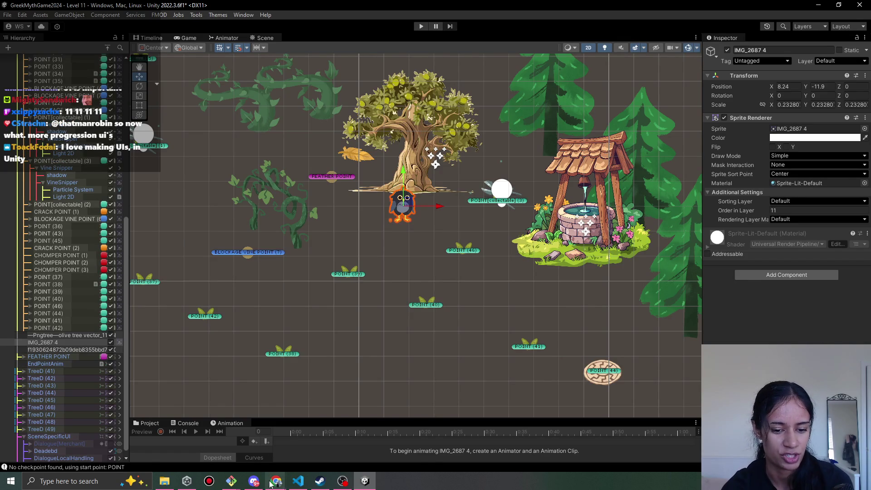
pyautogui.click(273, 482)
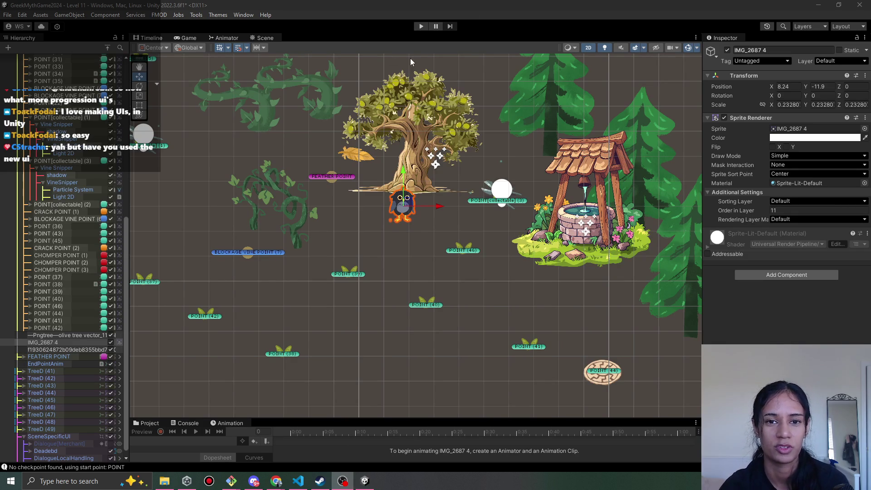
pyautogui.click(423, 23)
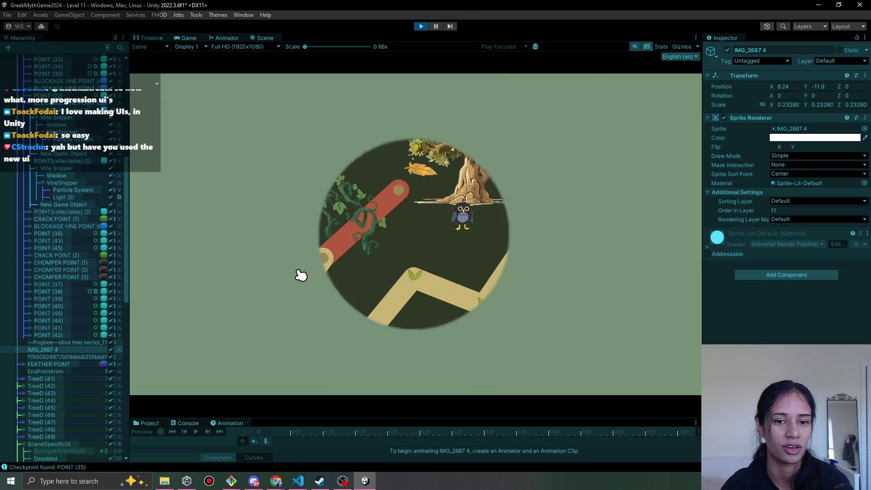
pyautogui.click(313, 281)
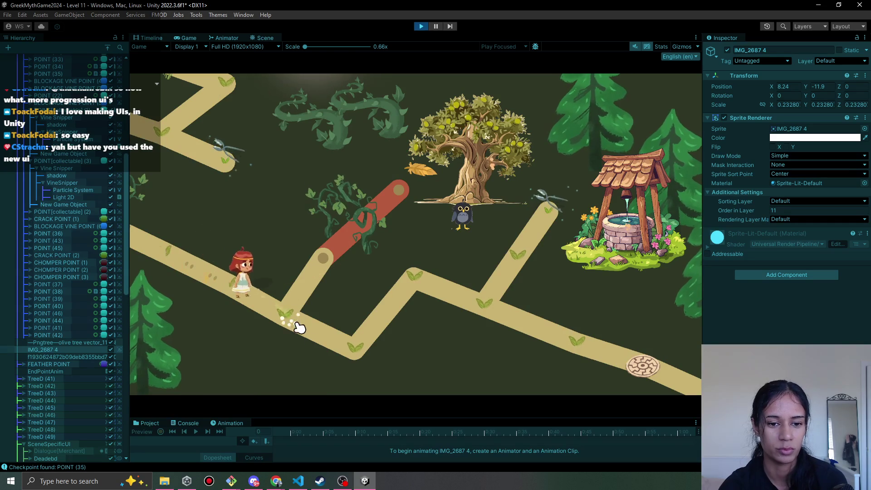
pyautogui.moveTo(409, 308)
pyautogui.mouseDown()
pyautogui.moveTo(405, 272)
pyautogui.moveTo(490, 295)
pyautogui.moveTo(561, 268)
pyautogui.mouseUp()
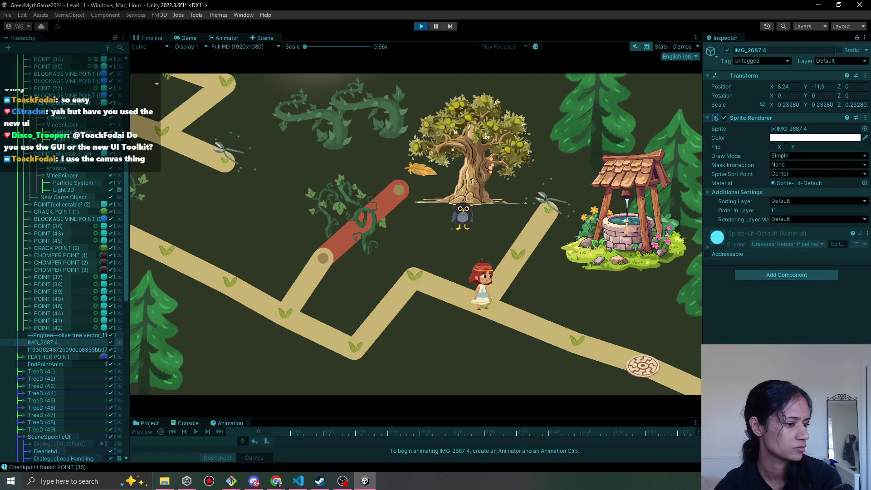
pyautogui.click(277, 483)
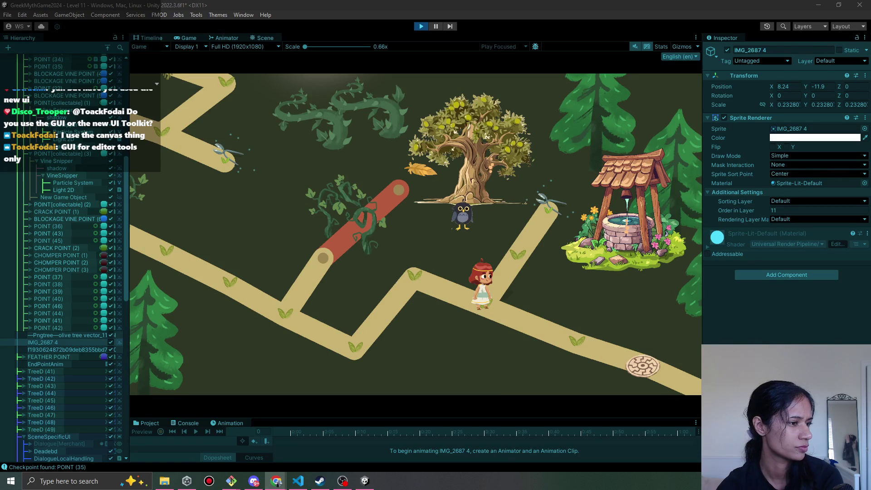
pyautogui.click(365, 481)
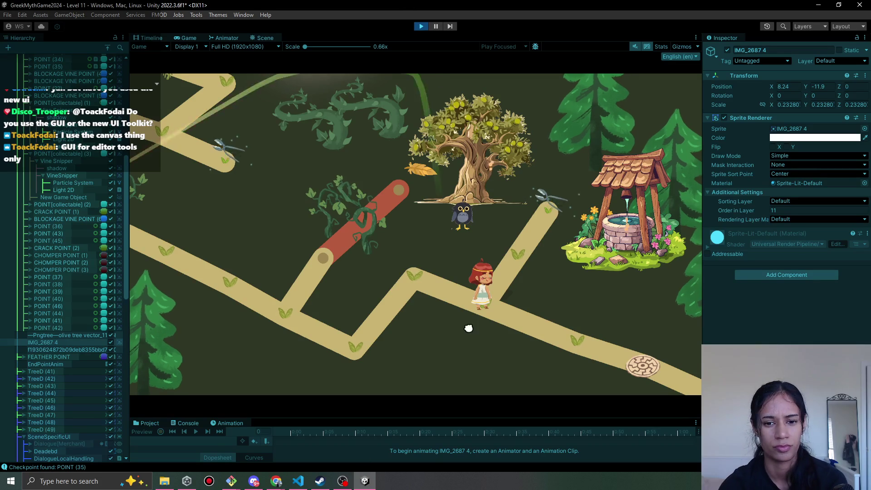
pyautogui.moveTo(525, 256)
pyautogui.mouseDown()
pyautogui.moveTo(513, 254)
pyautogui.moveTo(479, 340)
pyautogui.moveTo(478, 286)
pyautogui.moveTo(481, 313)
pyautogui.moveTo(521, 253)
pyautogui.moveTo(475, 297)
pyautogui.moveTo(410, 281)
pyautogui.moveTo(348, 352)
pyautogui.moveTo(420, 271)
pyautogui.moveTo(426, 142)
pyautogui.moveTo(472, 246)
pyautogui.moveTo(669, 340)
pyautogui.mouseUp()
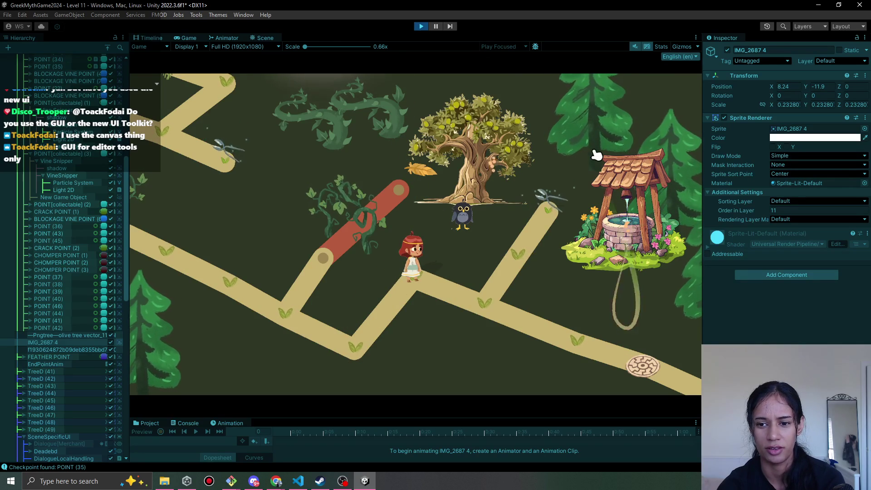
pyautogui.moveTo(493, 303)
pyautogui.mouseDown()
pyautogui.moveTo(495, 319)
pyautogui.moveTo(547, 197)
pyautogui.moveTo(499, 305)
pyautogui.moveTo(421, 298)
pyautogui.moveTo(342, 360)
pyautogui.moveTo(288, 331)
pyautogui.moveTo(351, 288)
pyautogui.moveTo(334, 241)
pyautogui.moveTo(341, 251)
pyautogui.moveTo(363, 241)
pyautogui.moveTo(401, 195)
pyautogui.moveTo(334, 243)
pyautogui.moveTo(291, 314)
pyautogui.moveTo(310, 344)
pyautogui.moveTo(287, 322)
pyautogui.moveTo(408, 383)
pyautogui.moveTo(422, 274)
pyautogui.moveTo(573, 336)
pyautogui.moveTo(623, 373)
pyautogui.mouseUp()
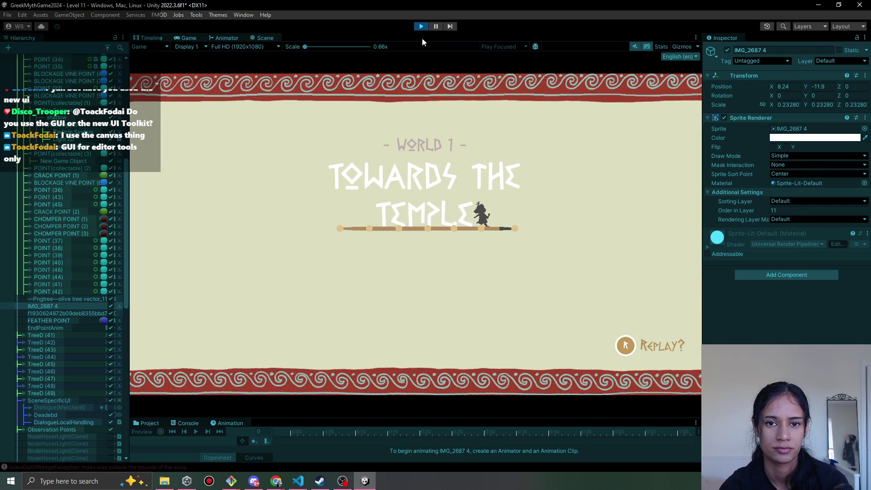
pyautogui.click(421, 26)
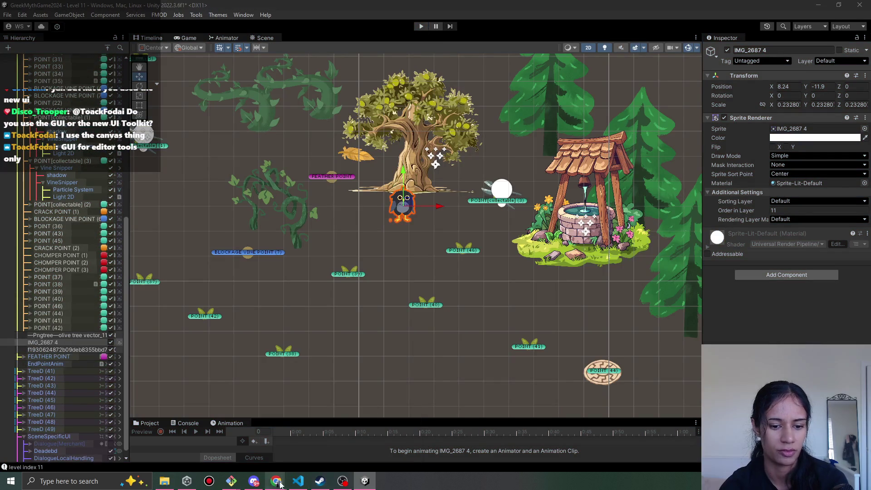
# Add a new Pomofocus task named 'level complete ui'.
pyautogui.moveTo(276, 481)
pyautogui.click(275, 446)
pyautogui.click(417, 402)
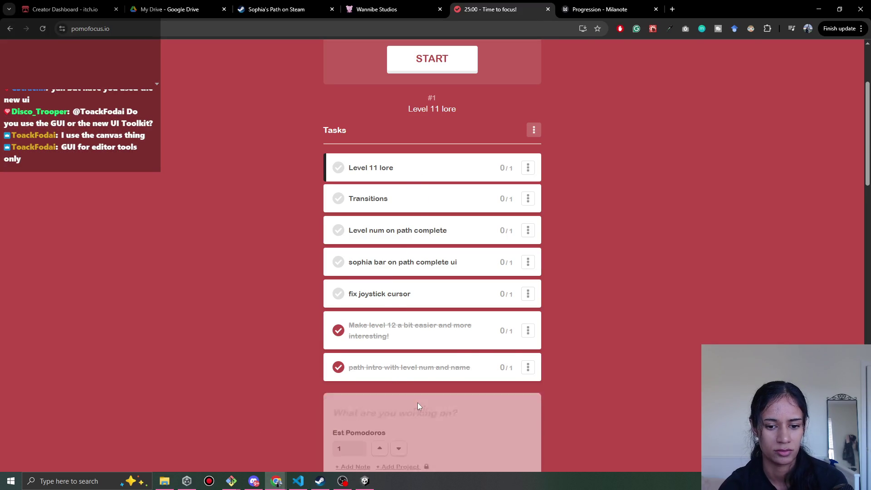
pyautogui.scroll(-6, 417, 404)
pyautogui.write('le')
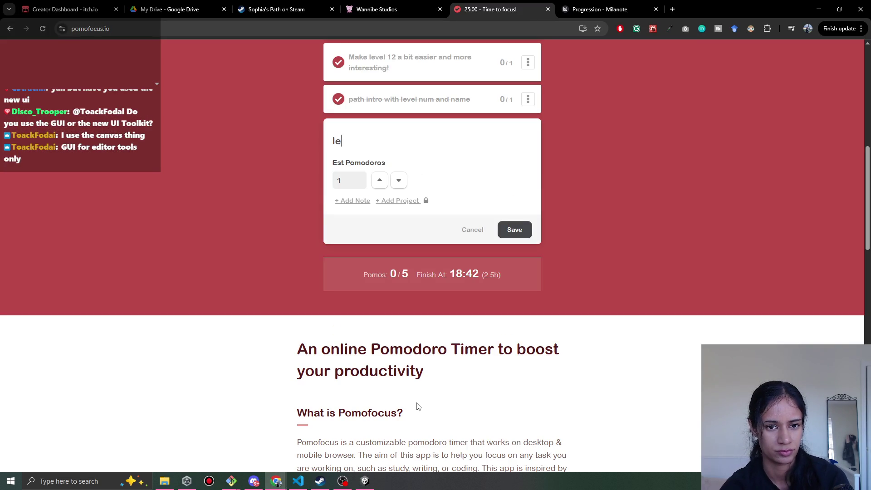
pyautogui.write('vel compl')
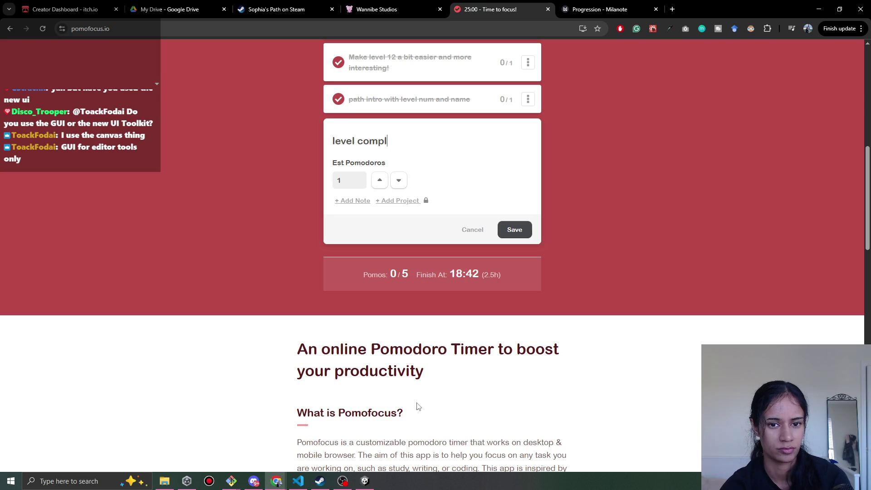
pyautogui.write('ete ui')
pyautogui.press('Tab')
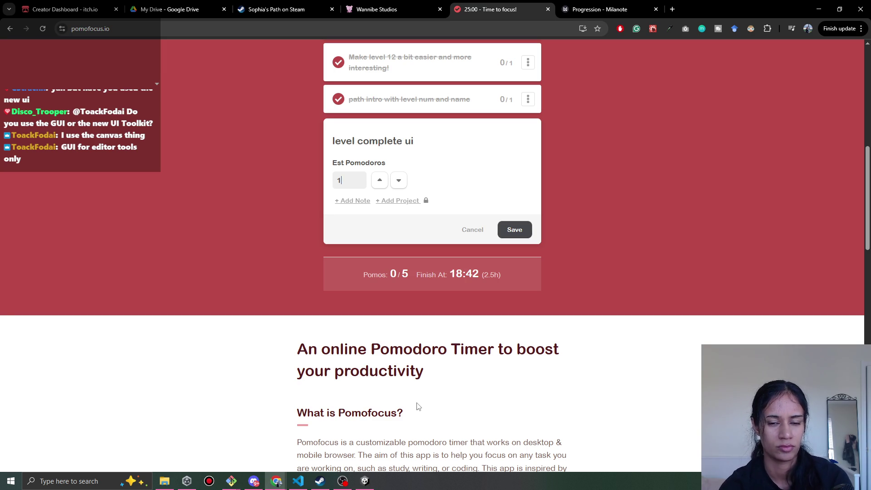
# Drag the 'level complete ui' task into third place and return to Unity.
pyautogui.scroll(3, 519, 235)
pyautogui.moveTo(453, 307)
pyautogui.mouseDown()
pyautogui.moveTo(439, 117)
pyautogui.moveTo(436, 155)
pyautogui.moveTo(387, 184)
pyautogui.mouseUp()
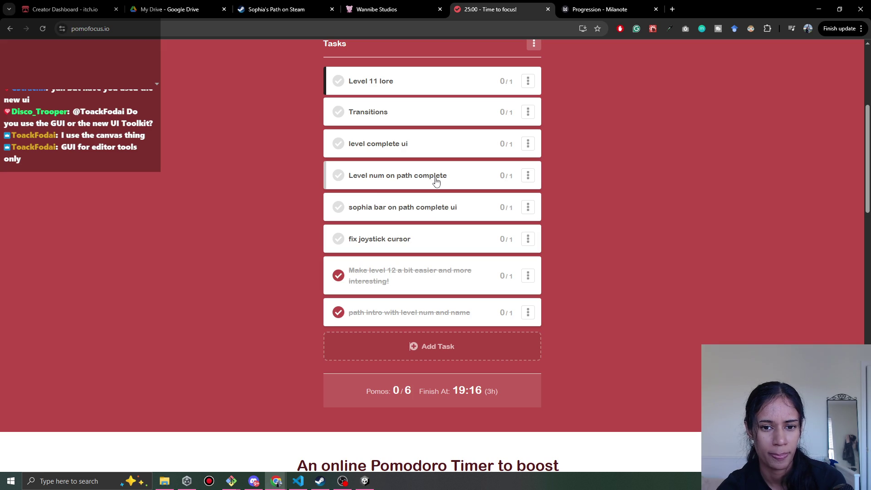
pyautogui.click(368, 483)
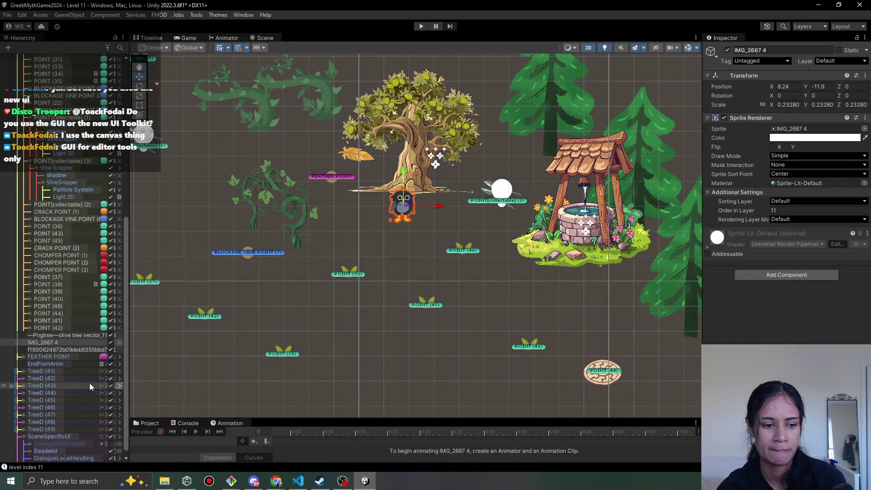
pyautogui.click(298, 481)
pyautogui.click(298, 481)
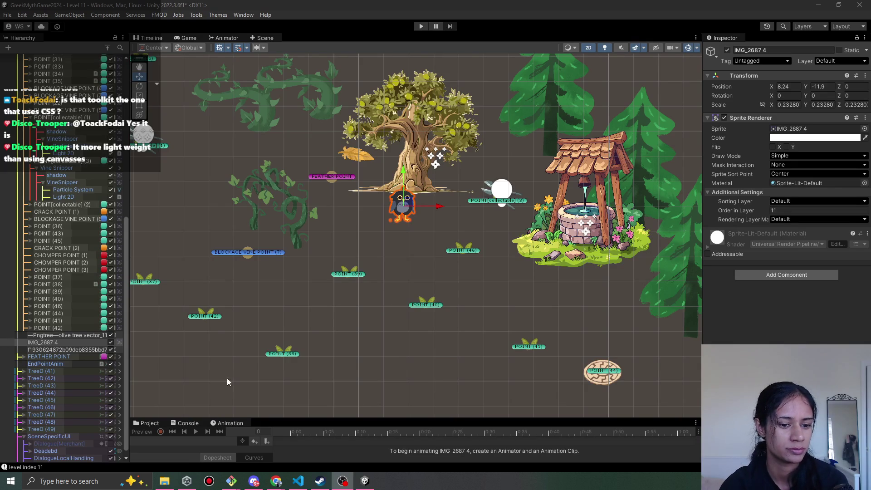
pyautogui.moveTo(282, 418); pyautogui.dragTo(282, 341)
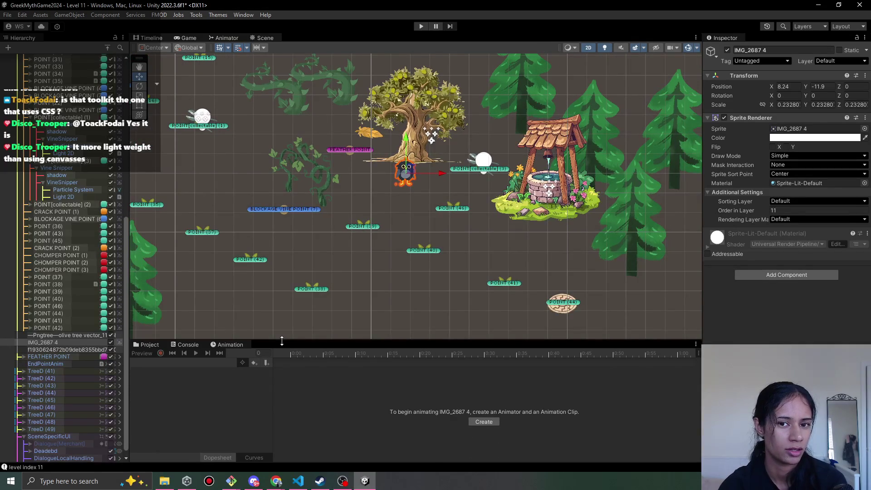
# Search the project assets for 'vel', clear the search, and make the asset browser taller.
pyautogui.scroll(-1, 36, 303)
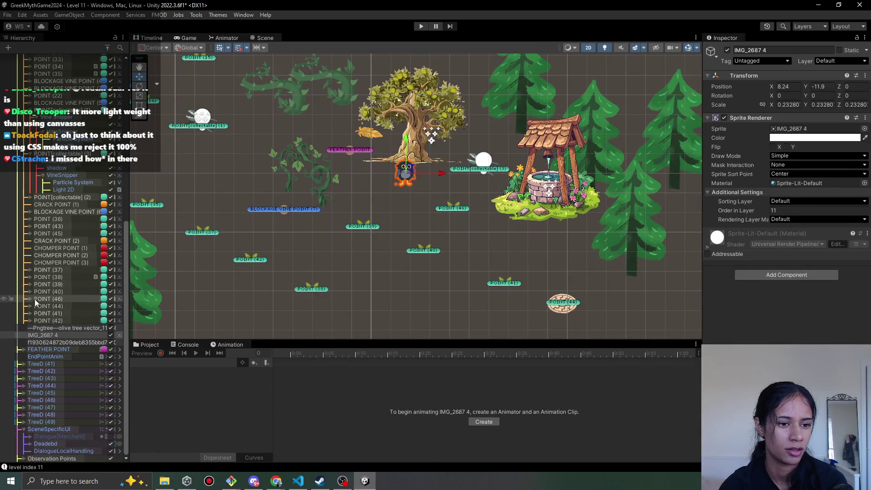
pyautogui.click(152, 346)
pyautogui.click(557, 354)
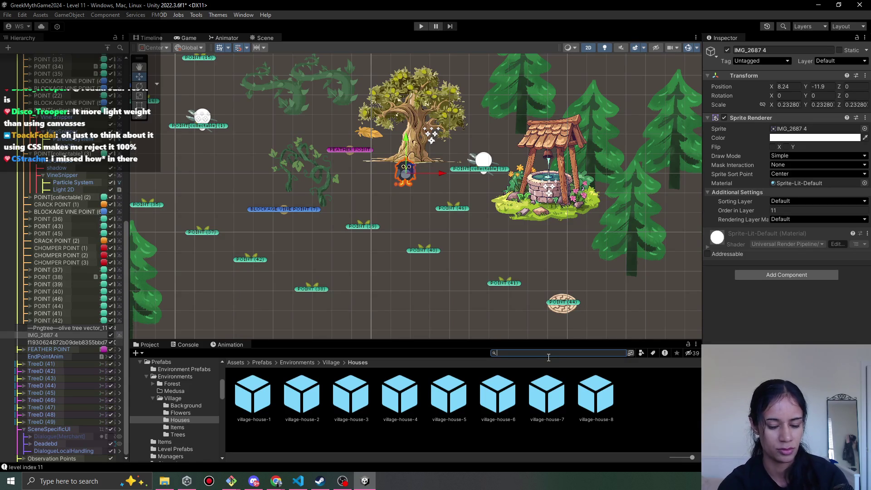
pyautogui.write('level')
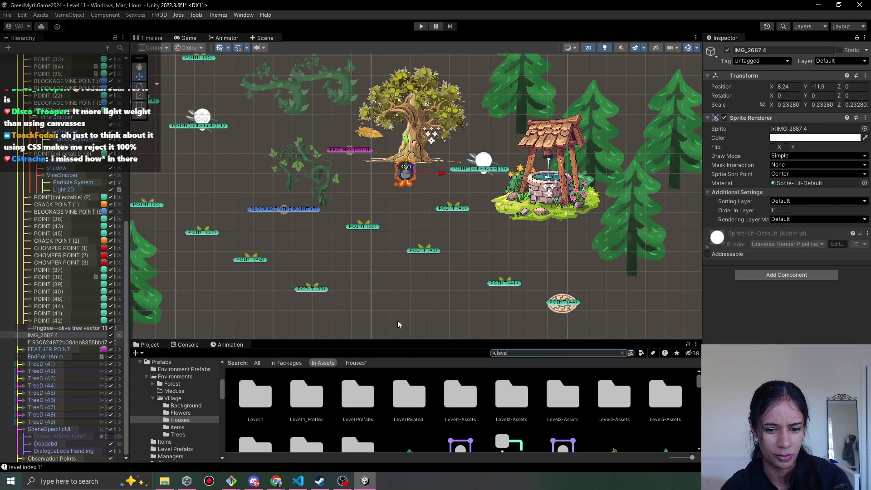
pyautogui.scroll(-3, 444, 408)
pyautogui.scroll(-5, 444, 409)
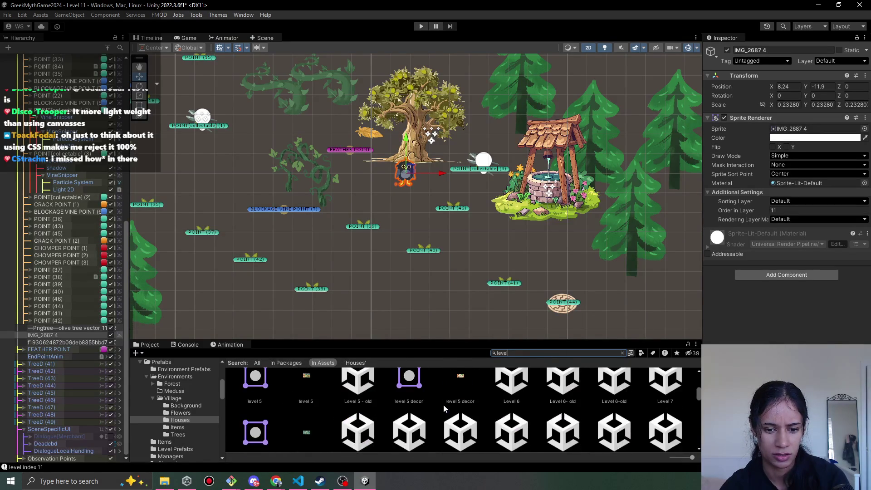
pyautogui.scroll(-5, 445, 411)
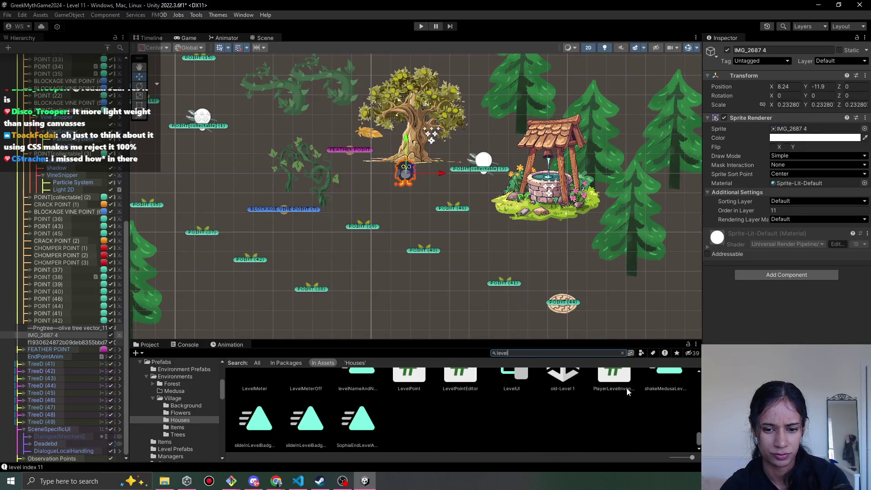
pyautogui.click(623, 353)
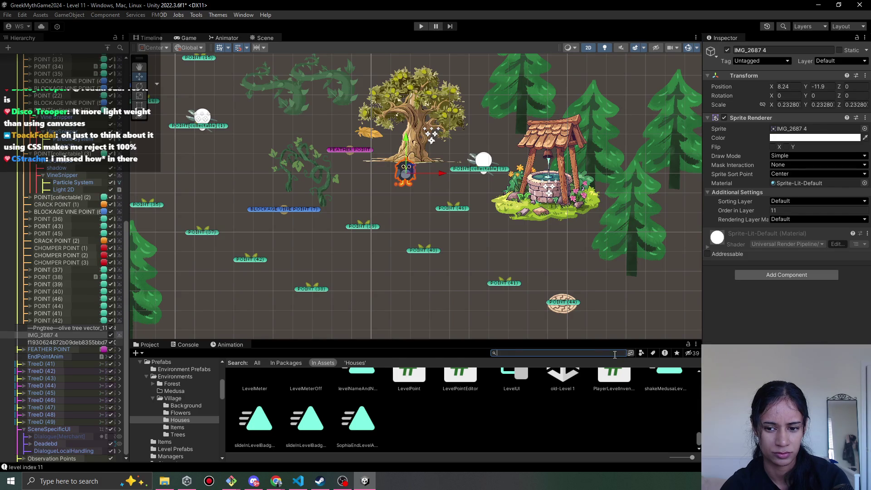
pyautogui.moveTo(603, 341); pyautogui.dragTo(598, 318)
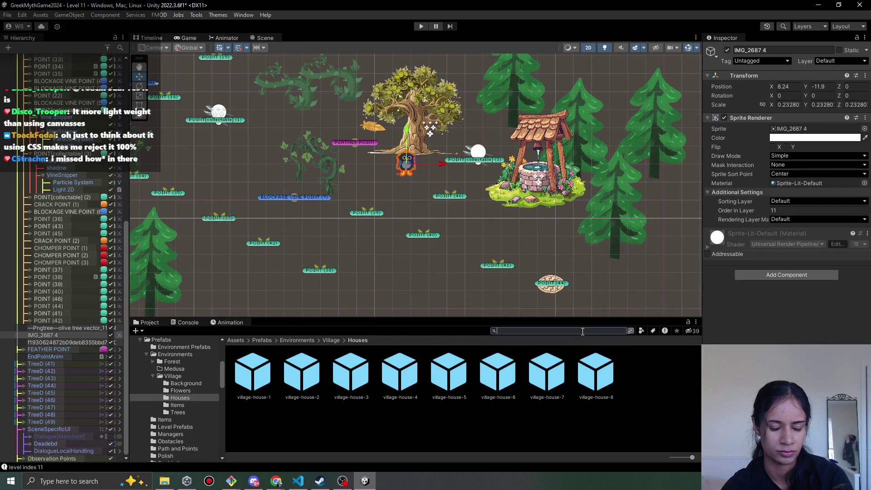
# Search 'scenem' and inspect the CutsceneManager prefab, FMODSceneMusic, NewSceneManager and CutsceneManager scripts.
pyautogui.write('scene')
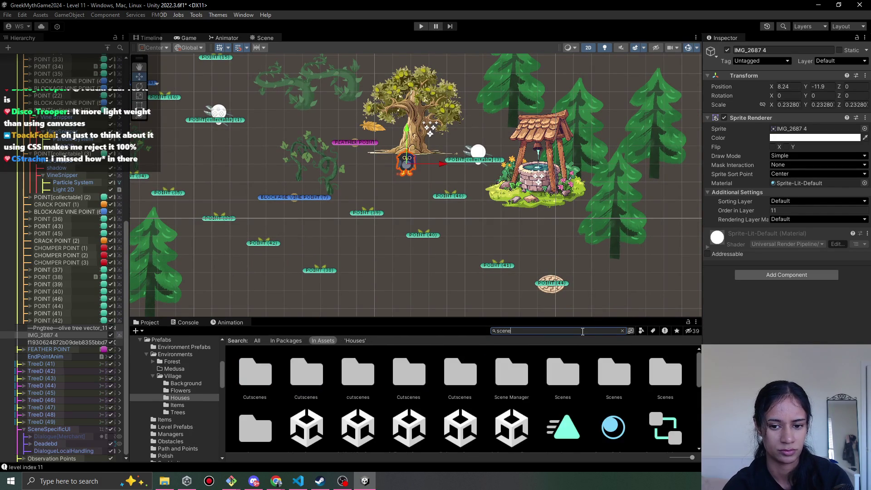
pyautogui.write('m')
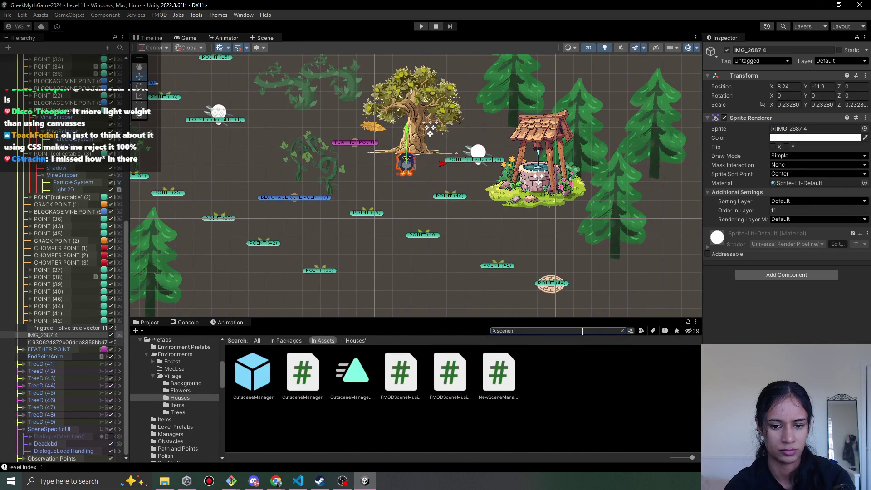
pyautogui.click(261, 383)
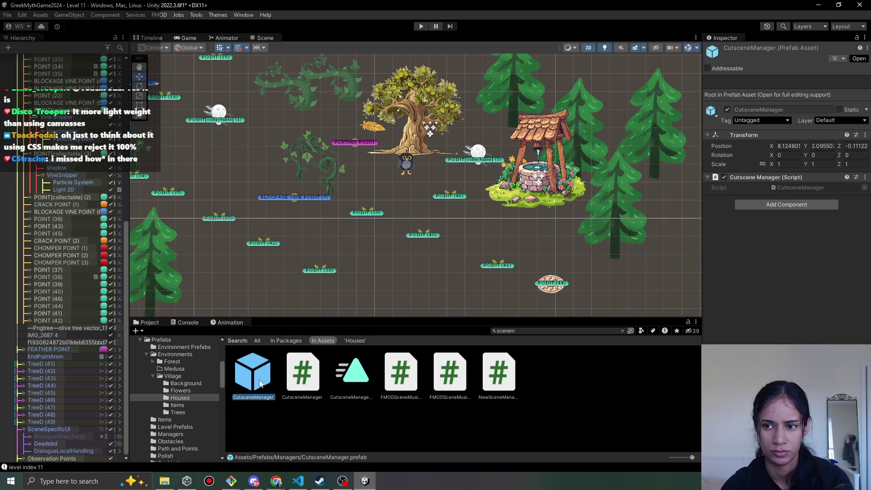
pyautogui.click(410, 380)
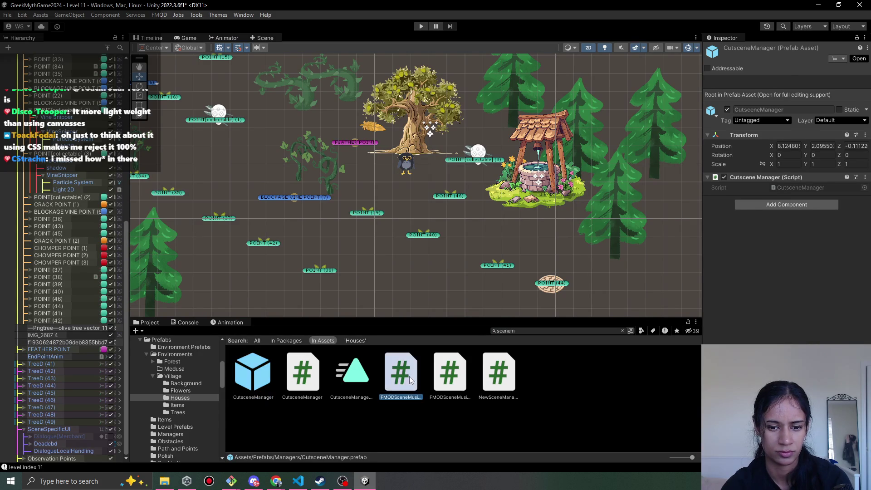
pyautogui.click(449, 374)
pyautogui.click(499, 374)
pyautogui.click(303, 374)
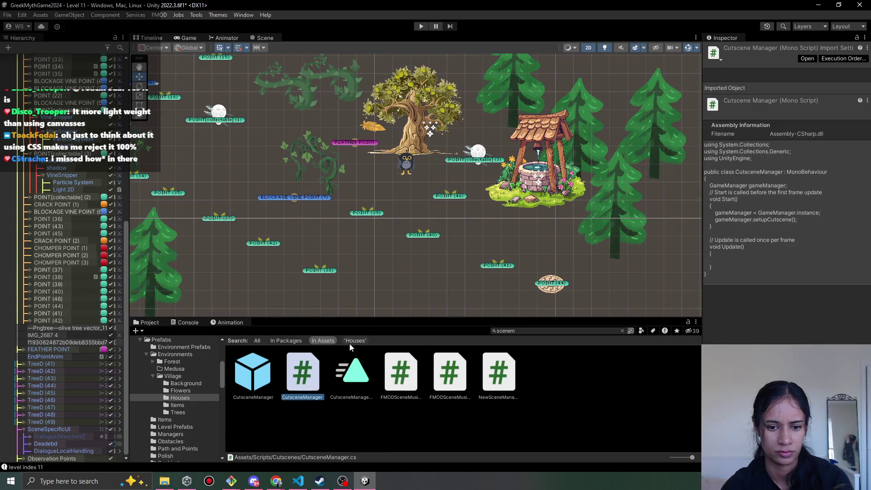
pyautogui.press('Left')
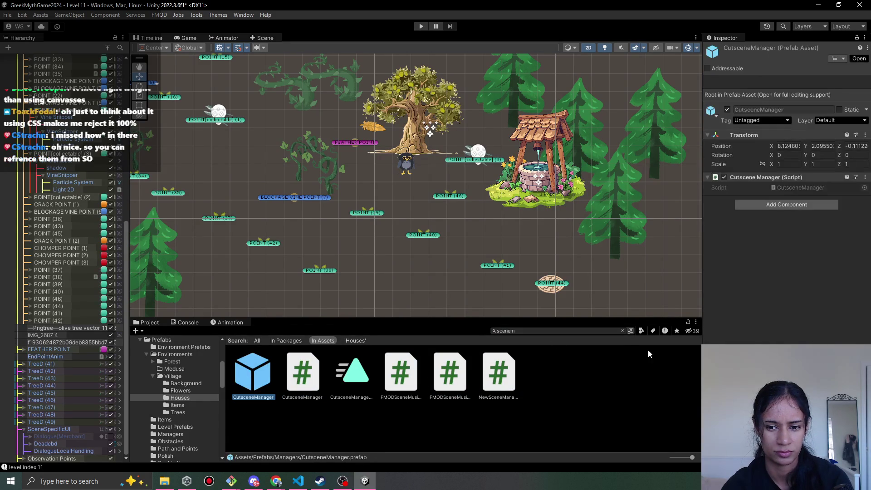
# Reveal the CutsceneManager prefab in its folder and browse up to the Assets root.
pyautogui.click(623, 331)
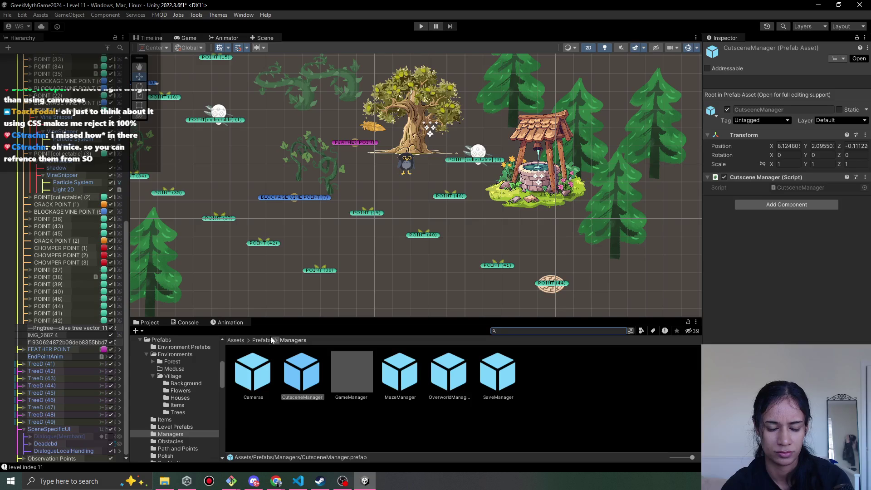
pyautogui.click(265, 339)
pyautogui.click(241, 340)
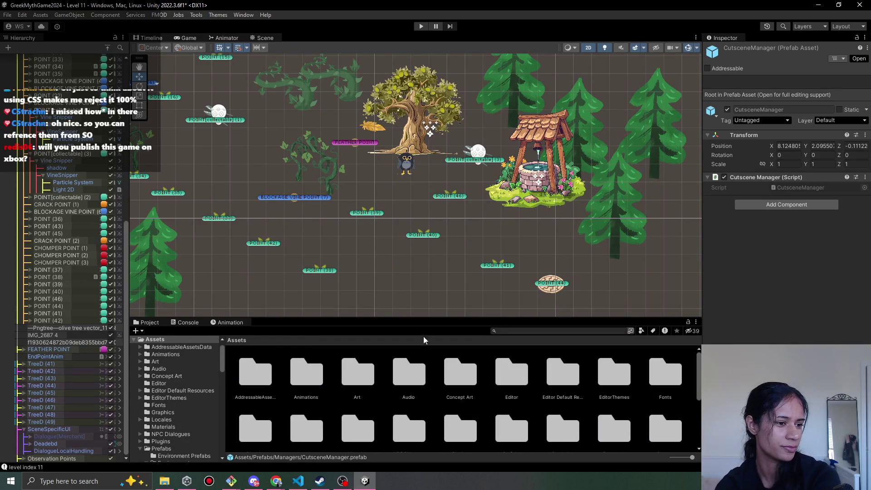
pyautogui.scroll(-3, 502, 385)
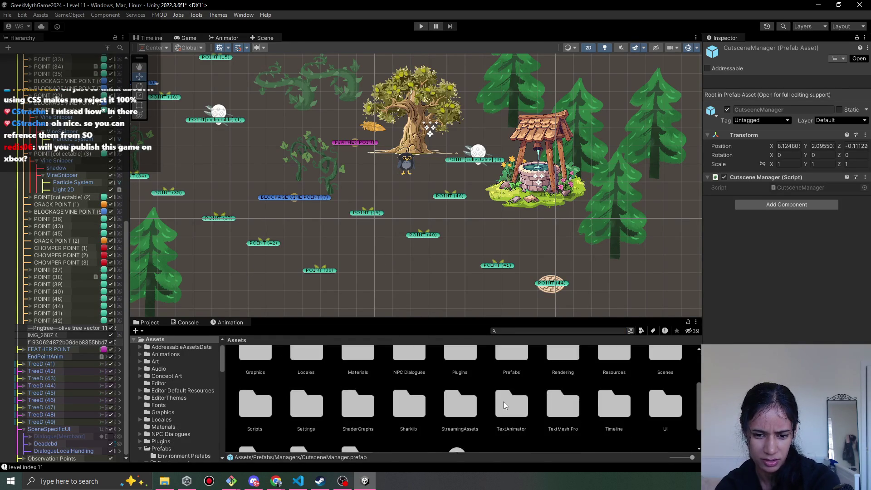
pyautogui.scroll(-2, 472, 402)
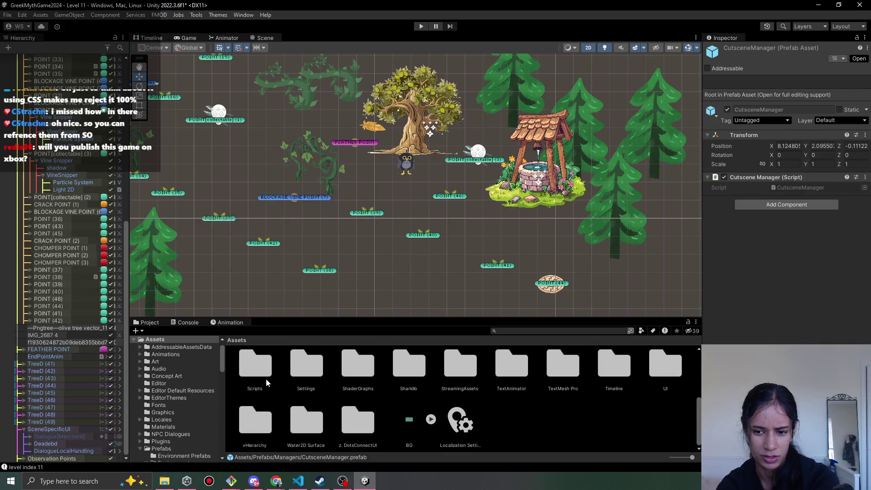
pyautogui.scroll(1, 257, 380)
pyautogui.scroll(1, 671, 377)
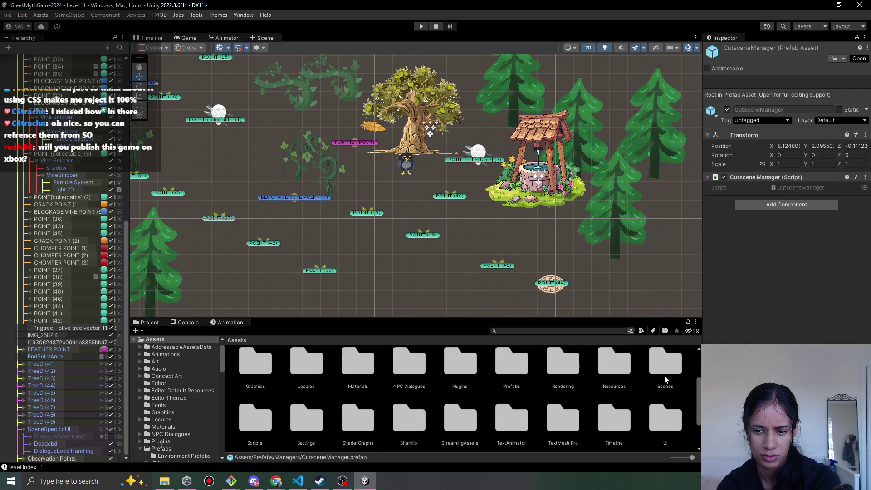
# Peek into the Scenes folder, then open Scripts > Scene Manager.
pyautogui.doubleClick(666, 379)
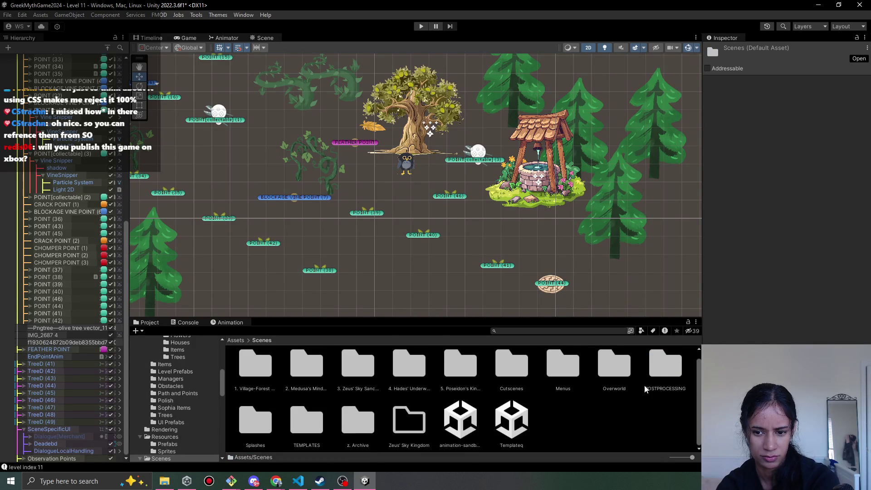
pyautogui.click(235, 340)
pyautogui.scroll(-2, 317, 428)
pyautogui.scroll(-2, 318, 429)
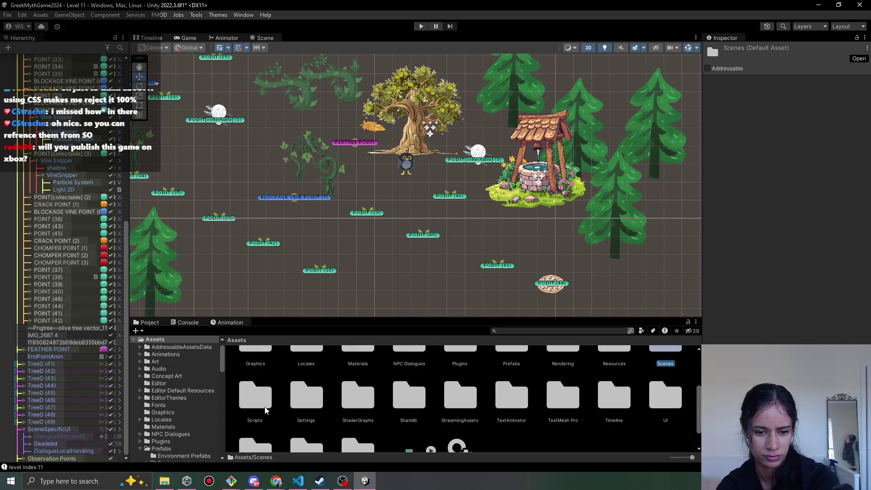
pyautogui.doubleClick(268, 409)
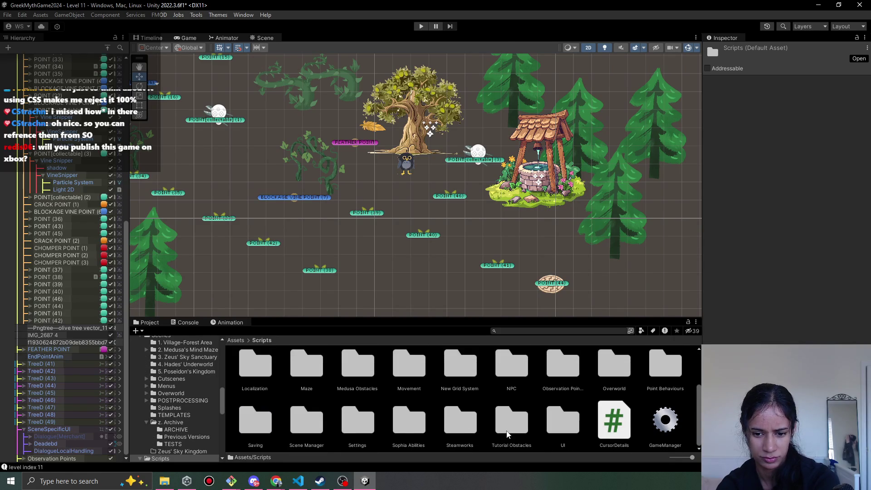
pyautogui.doubleClick(290, 430)
pyautogui.click(302, 371)
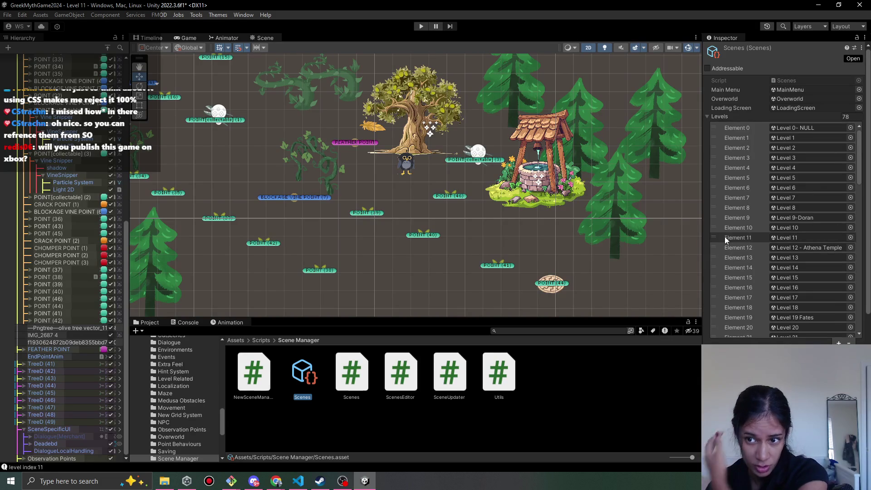
pyautogui.scroll(-15, 750, 148)
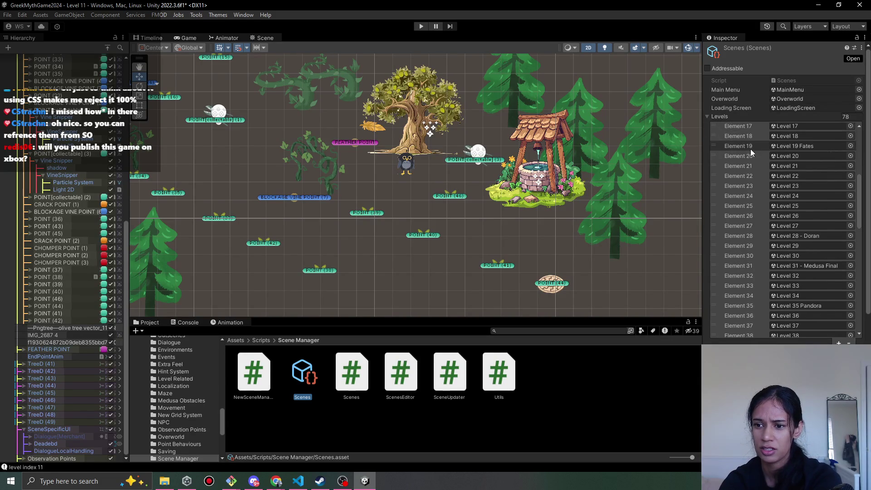
pyautogui.scroll(-5, 751, 195)
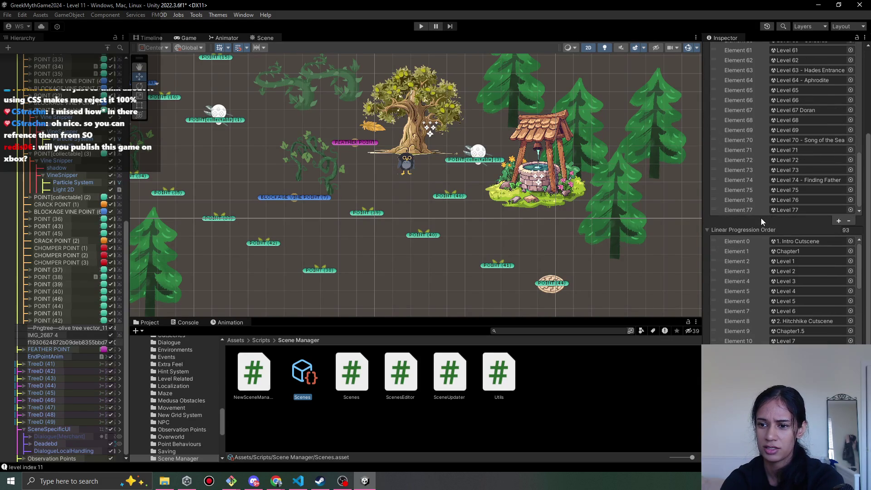
pyautogui.scroll(-2, 756, 219)
pyautogui.scroll(-10, 756, 220)
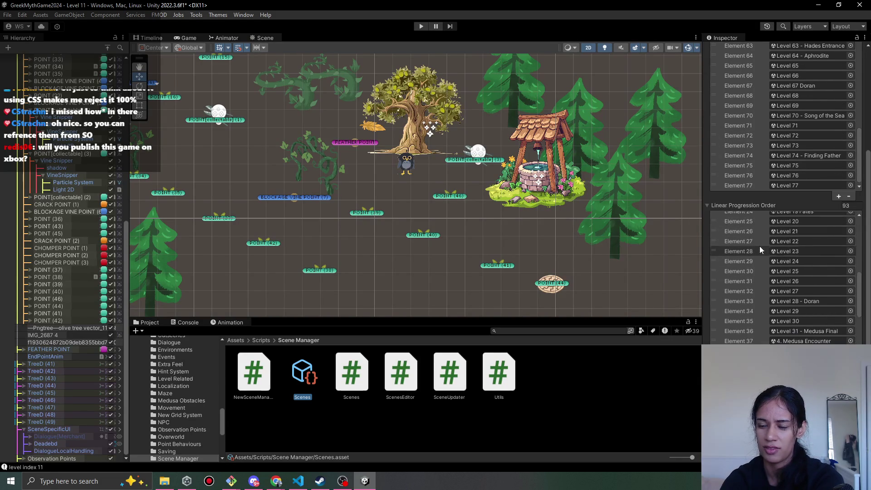
pyautogui.scroll(-10, 760, 253)
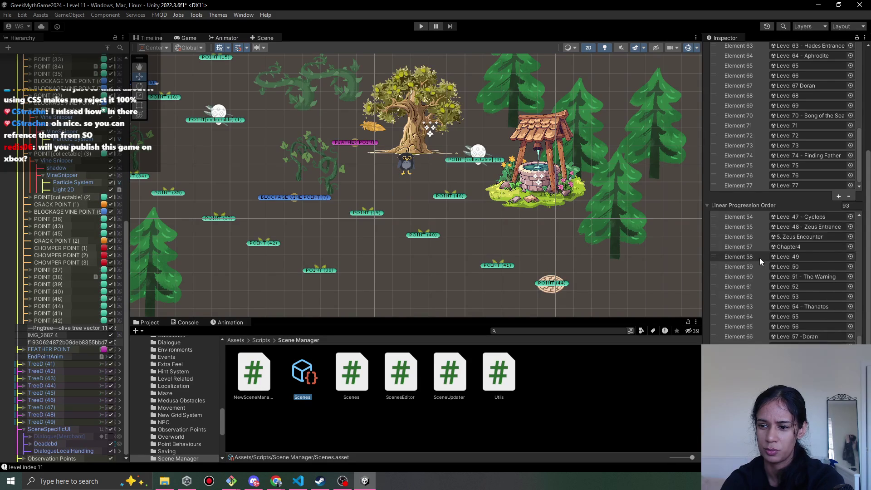
pyautogui.scroll(-5, 760, 258)
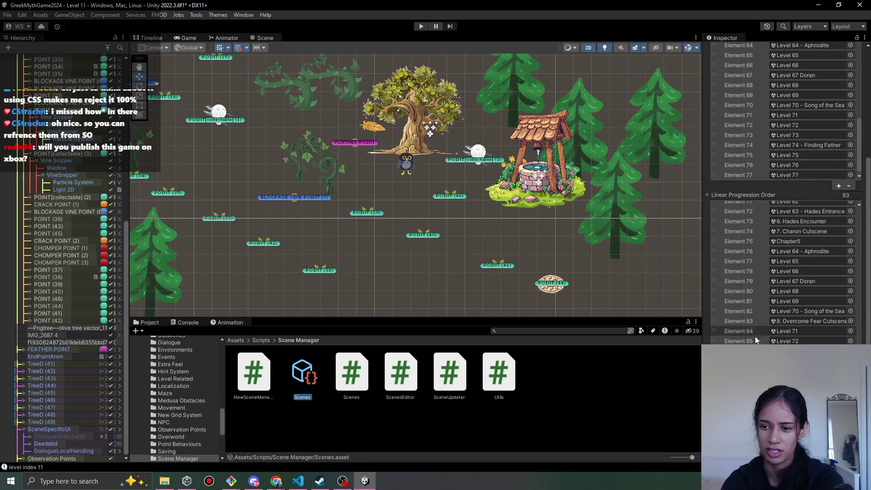
pyautogui.scroll(5, 759, 258)
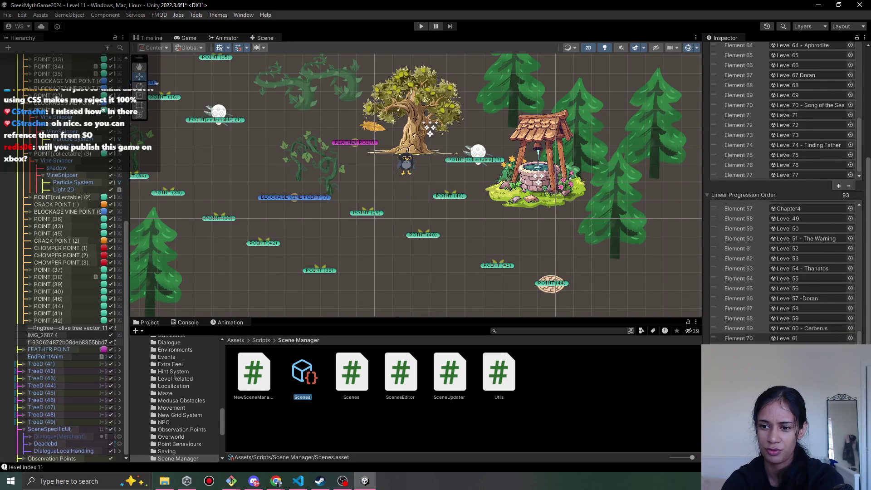
pyautogui.scroll(15, 746, 309)
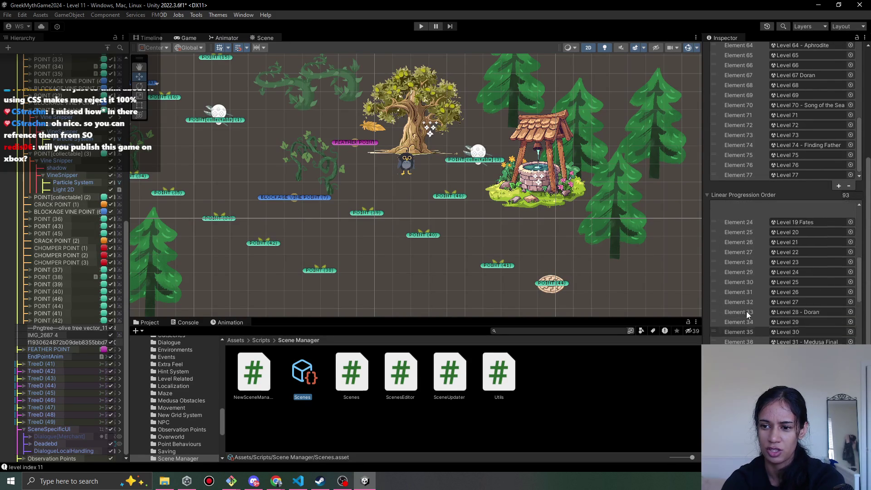
pyautogui.scroll(5, 740, 317)
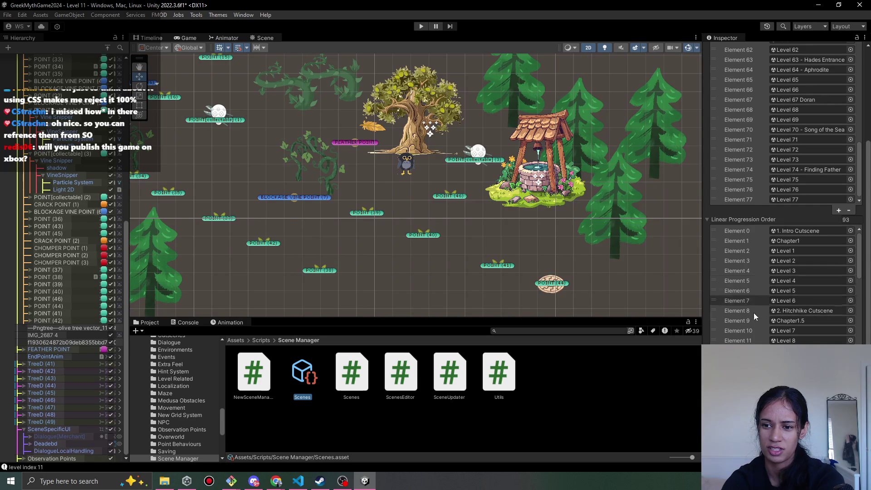
pyautogui.scroll(10, 777, 289)
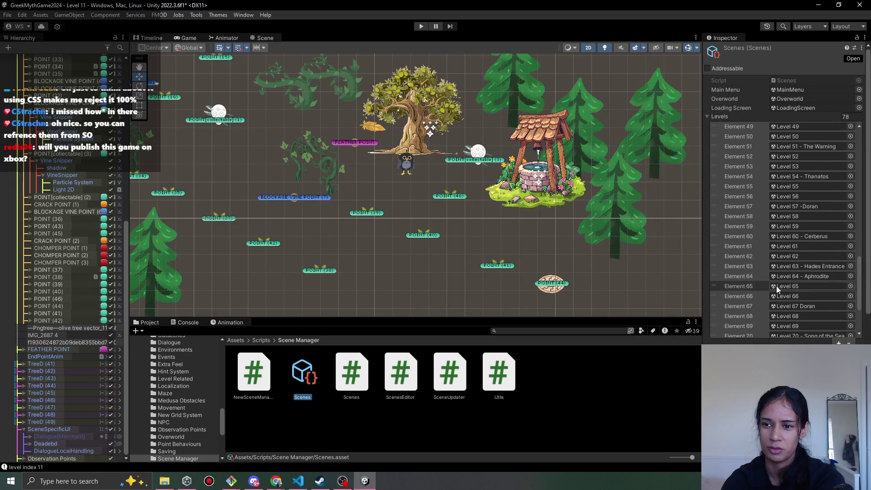
pyautogui.scroll(10, 776, 289)
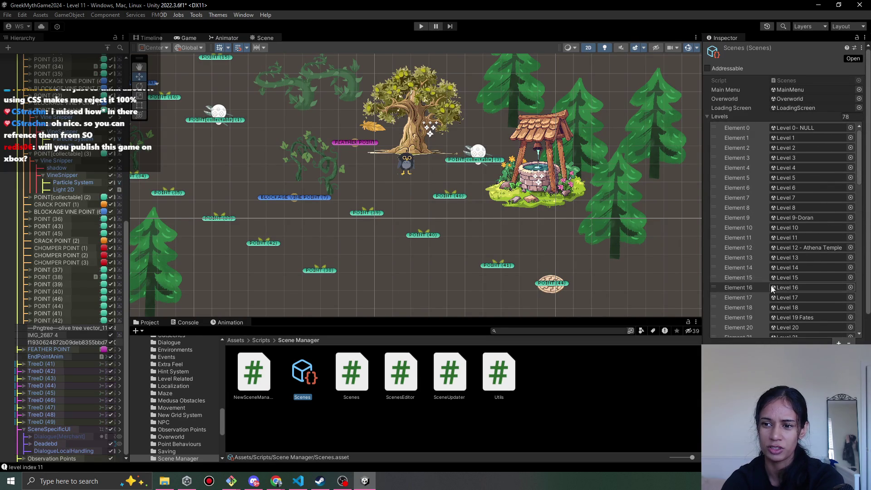
pyautogui.scroll(-4, 800, 232)
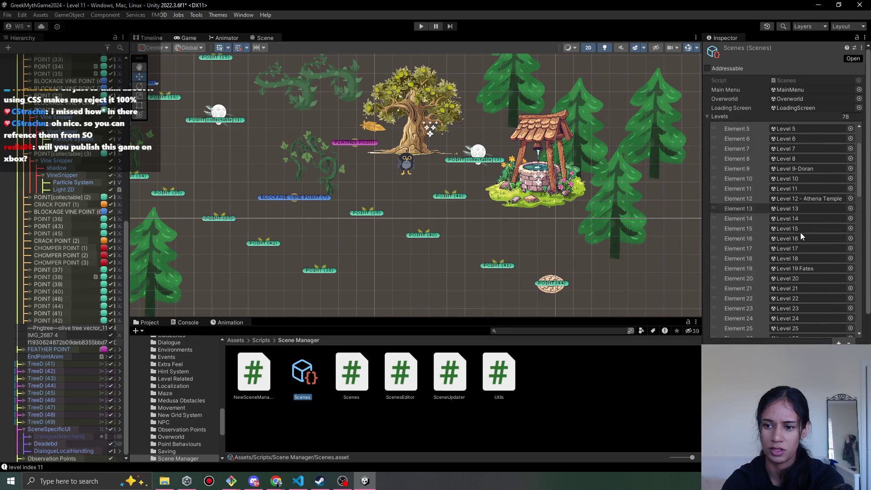
pyautogui.scroll(-3, 764, 243)
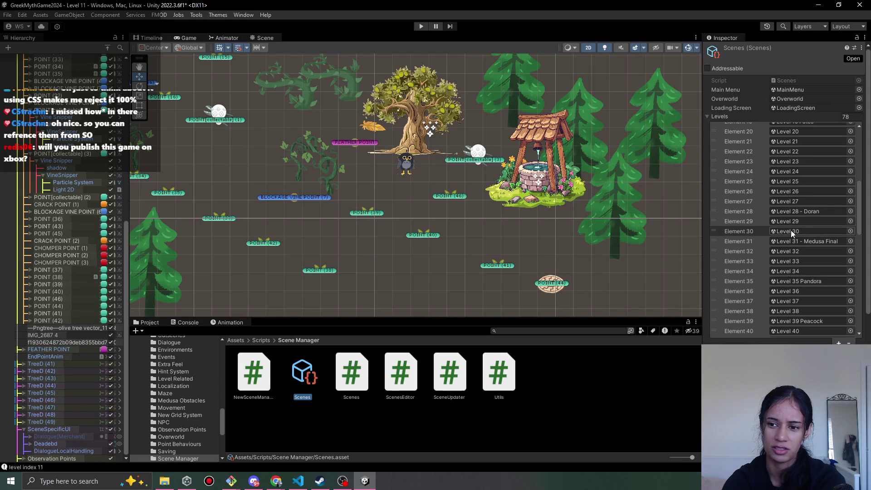
pyautogui.scroll(-15, 777, 241)
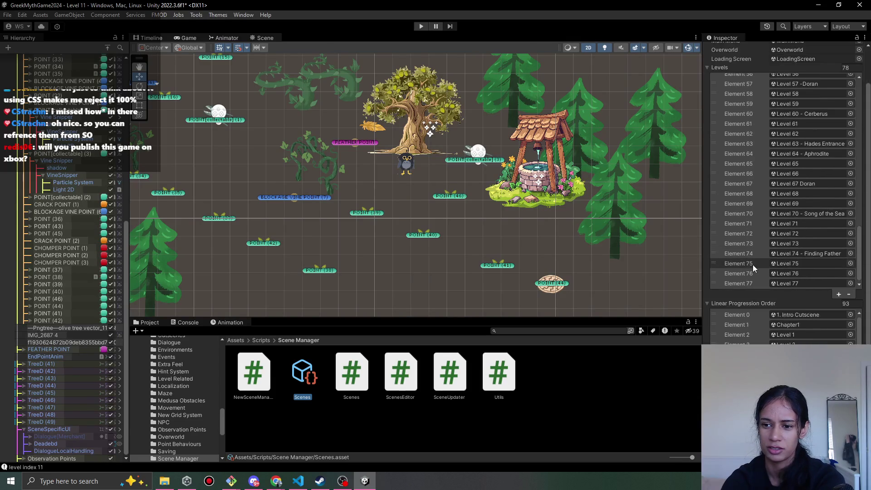
pyautogui.scroll(-3, 753, 266)
pyautogui.scroll(-15, 752, 286)
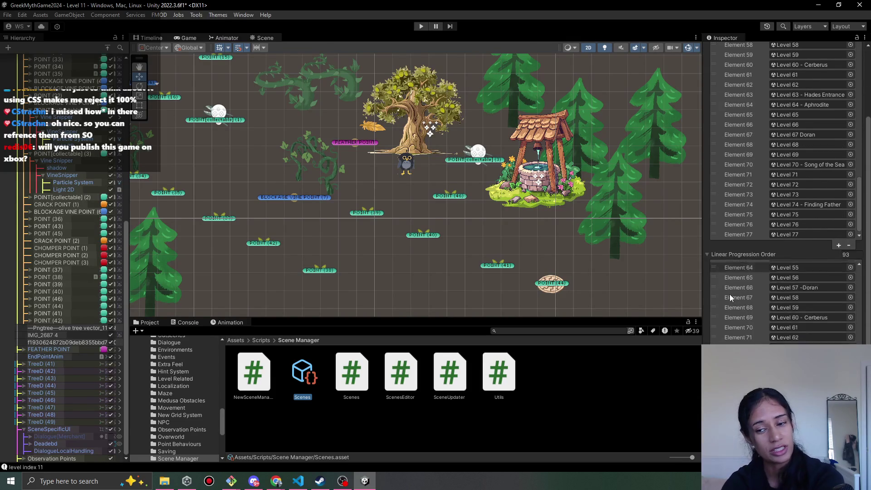
pyautogui.scroll(-5, 730, 296)
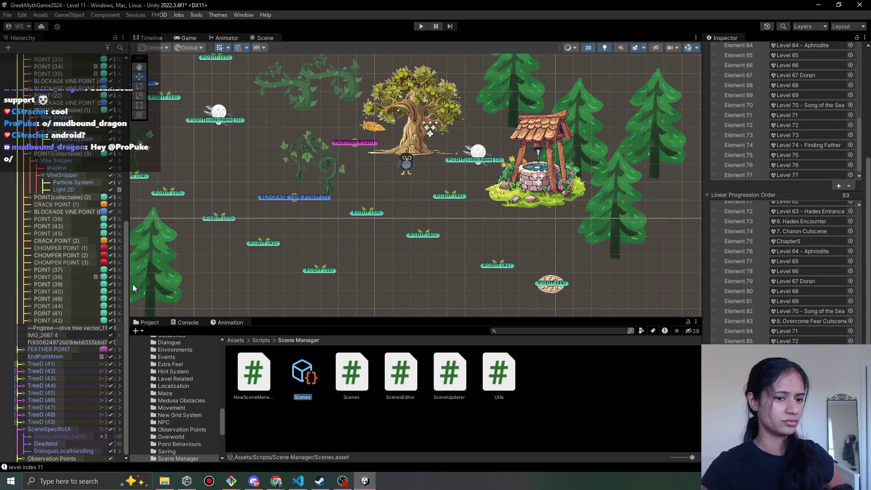
pyautogui.moveTo(129, 284); pyautogui.dragTo(130, 284)
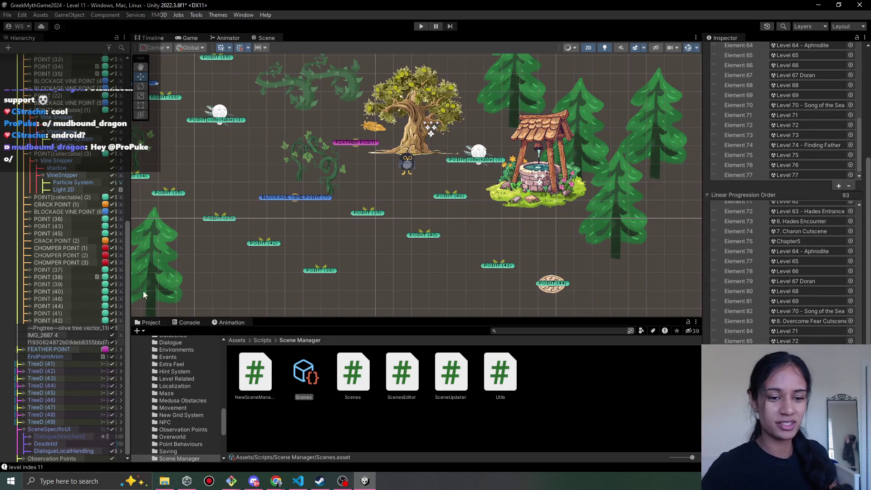
# Narrow the Hierarchy, scroll to its top, and fold away the PATH group's POINT children.
pyautogui.moveTo(129, 295); pyautogui.dragTo(159, 297)
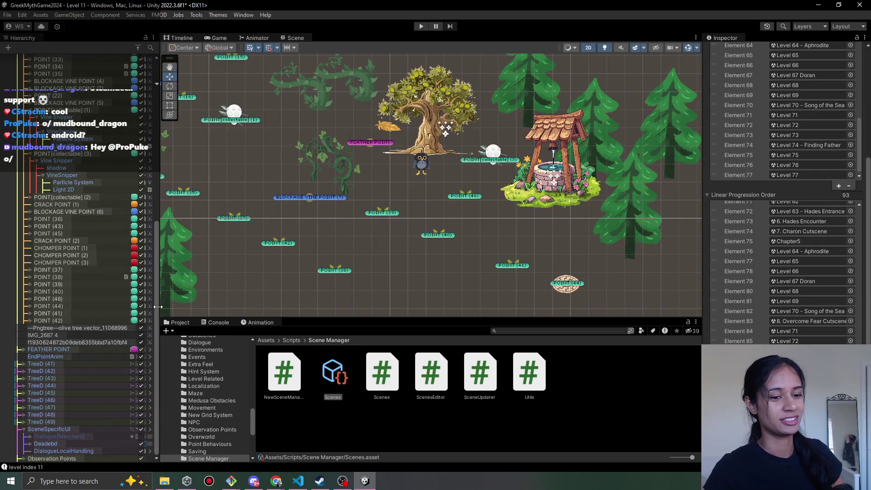
pyautogui.scroll(10, 143, 336)
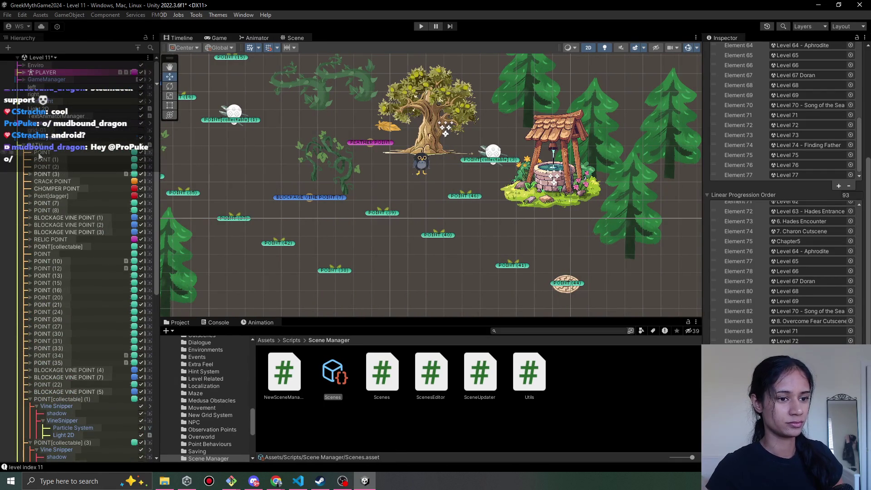
pyautogui.click(24, 145)
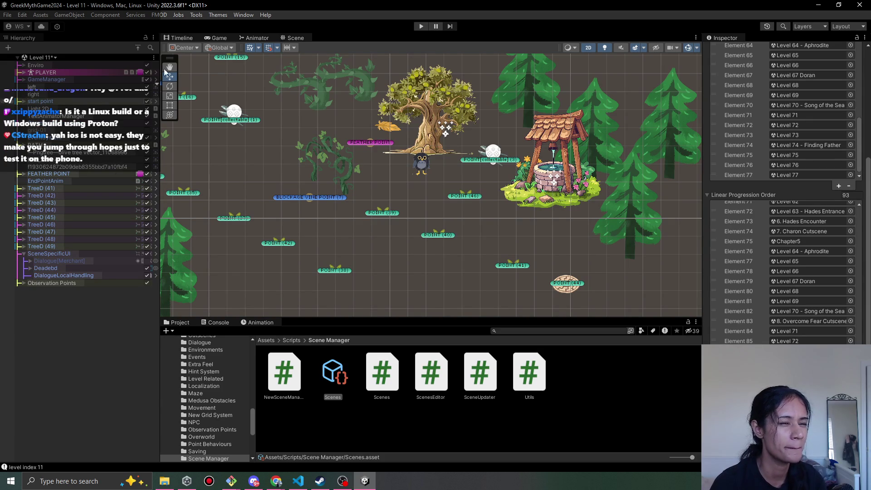
pyautogui.click(7, 15)
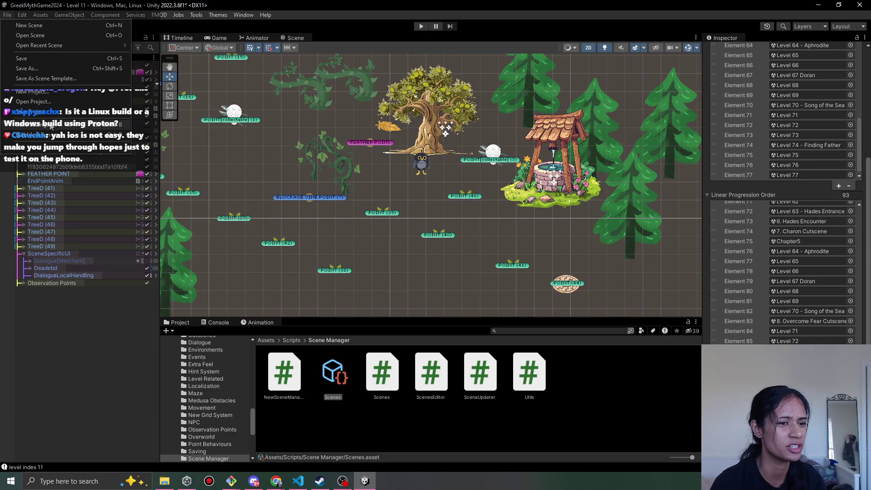
pyautogui.press('Escape')
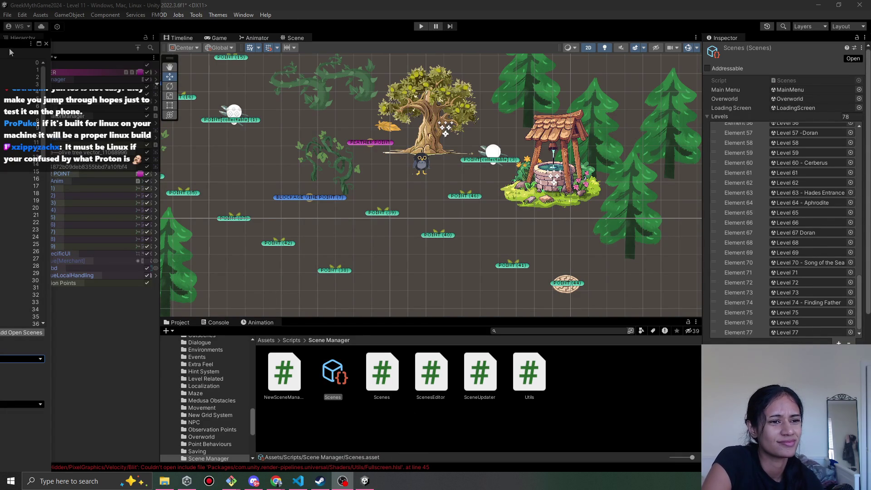
pyautogui.hotkey('ctrl', 'shift', 'b')
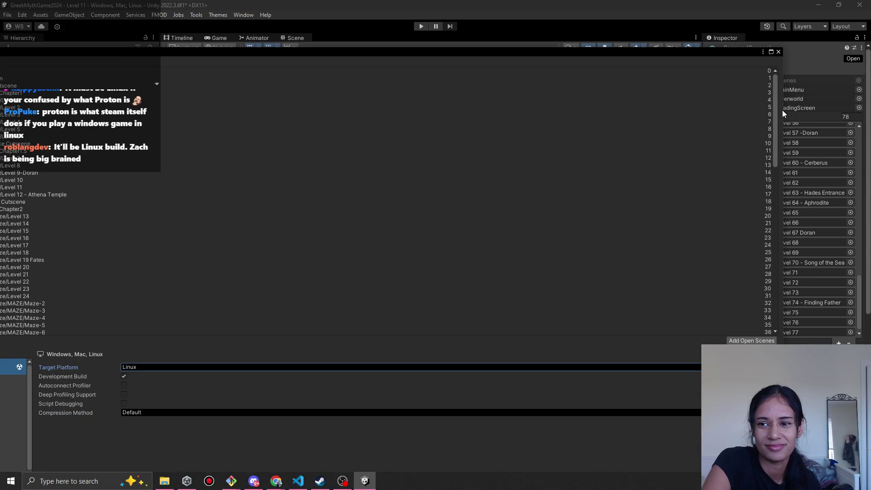
pyautogui.moveTo(783, 109); pyautogui.dragTo(590, 110)
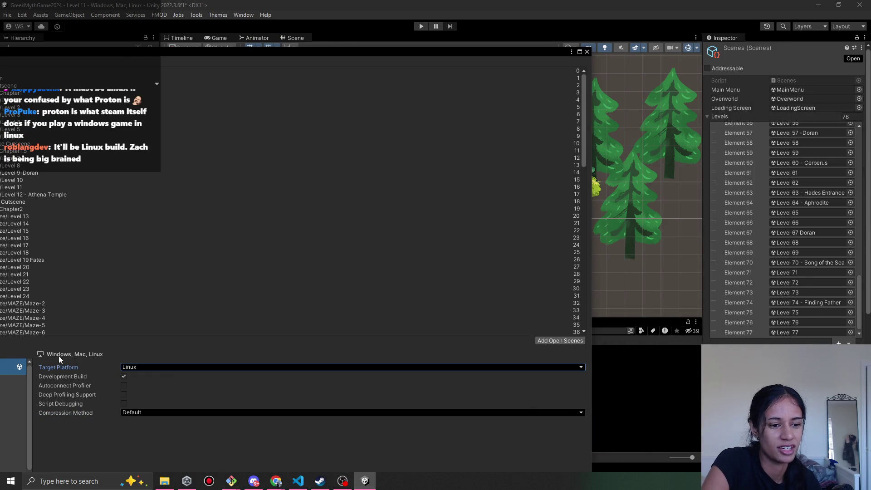
pyautogui.moveTo(306, 50); pyautogui.dragTo(497, 44)
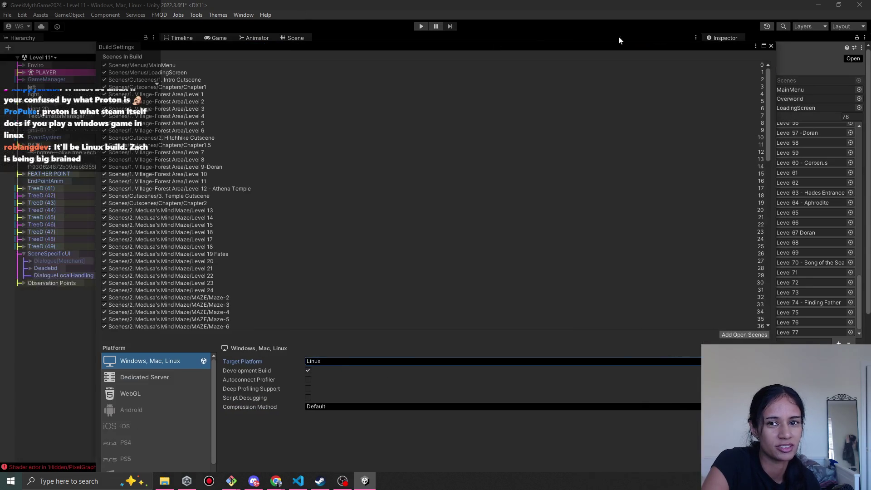
pyautogui.click(771, 46)
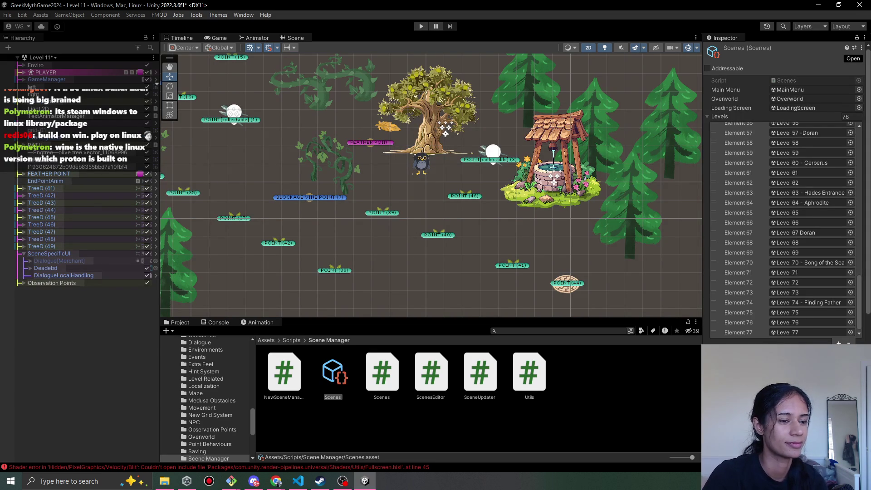
pyautogui.moveTo(357, 318); pyautogui.dragTo(357, 354)
# Enlarge the Scene view, clear the Console's entries, and press Play on Level 11.
pyautogui.scroll(-1, 287, 238)
pyautogui.moveTo(287, 238); pyautogui.dragTo(318, 244)
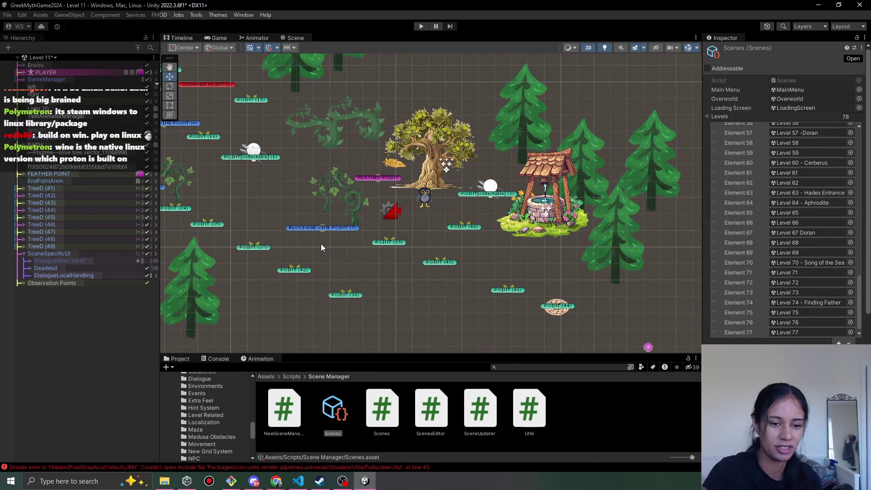
pyautogui.click(216, 358)
pyautogui.click(167, 367)
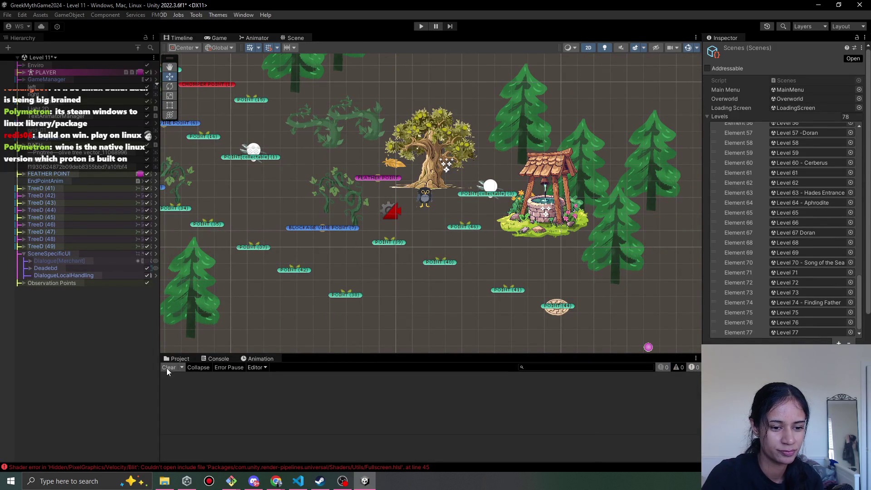
pyautogui.click(177, 359)
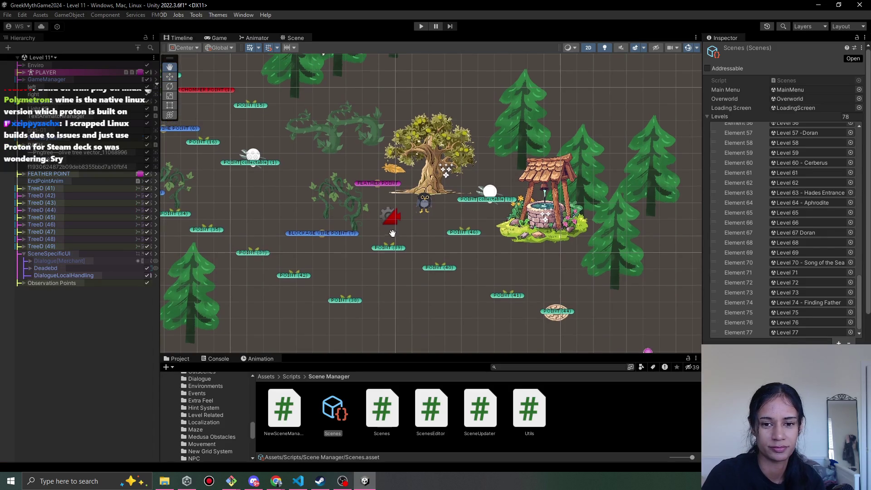
pyautogui.click(422, 28)
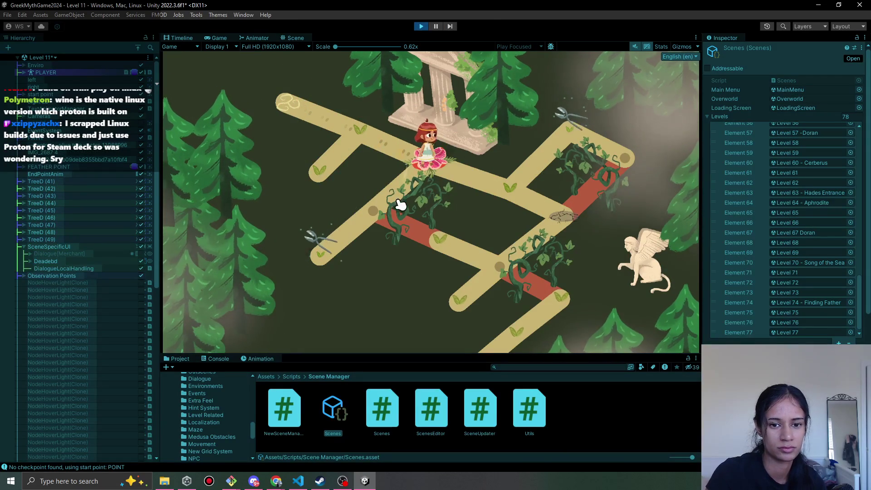
# Walk the girl to the flower junction, cut the blocking vine, walk on, then stop playing.
pyautogui.click(378, 217)
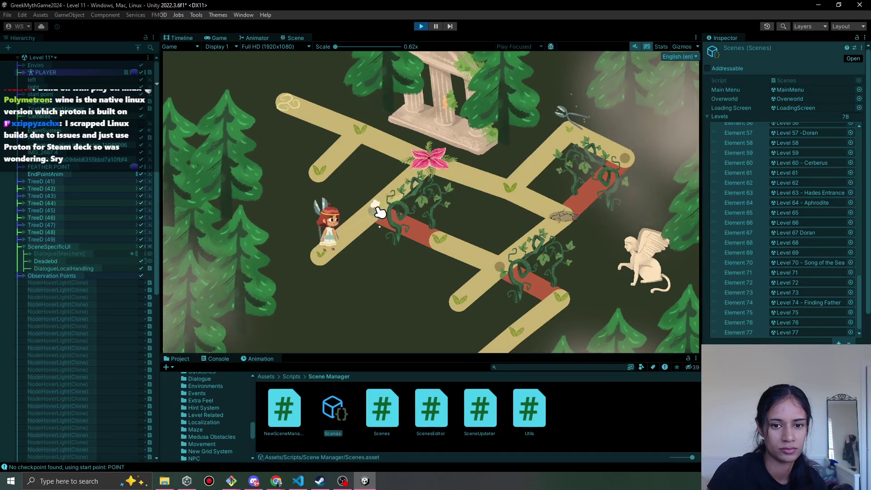
pyautogui.click(391, 219)
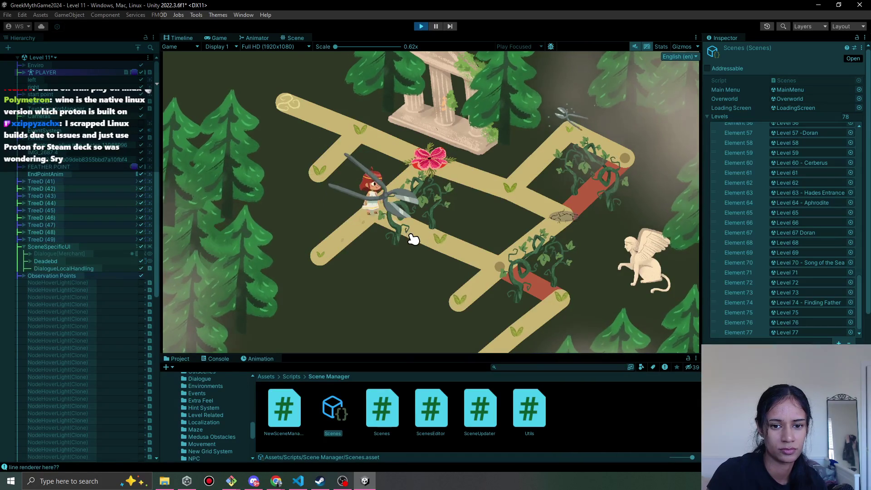
pyautogui.click(442, 253)
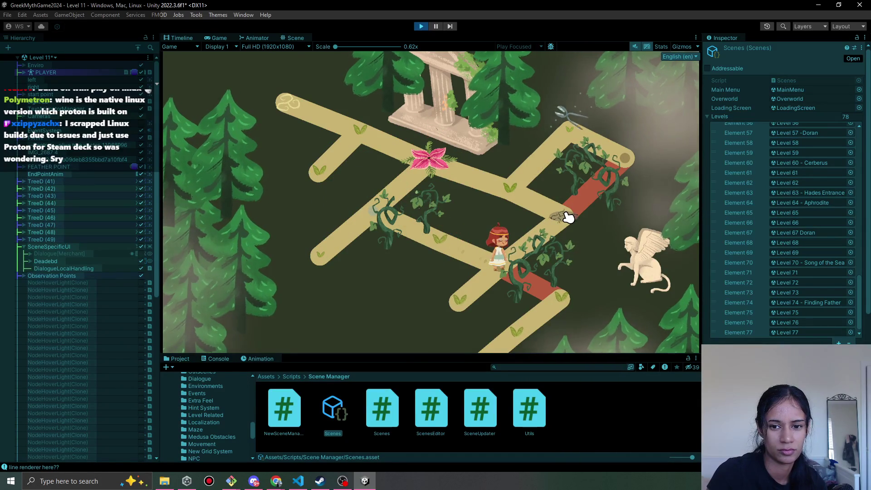
pyautogui.click(466, 238)
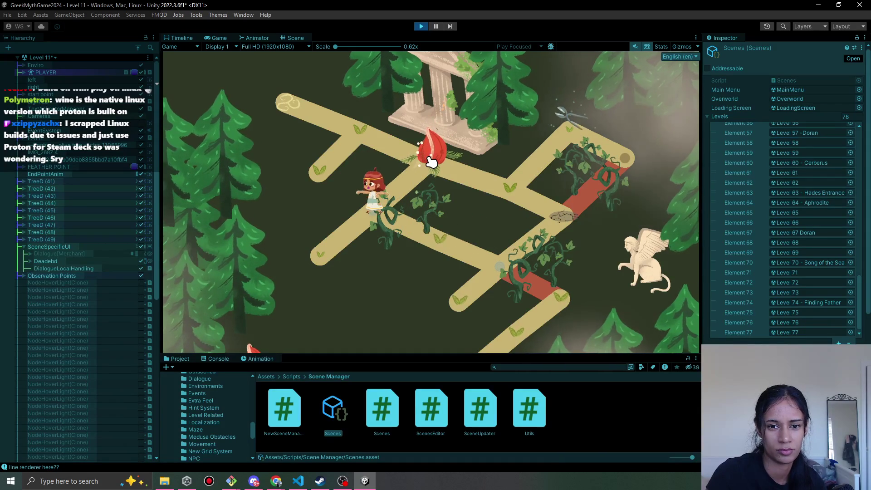
pyautogui.click(421, 25)
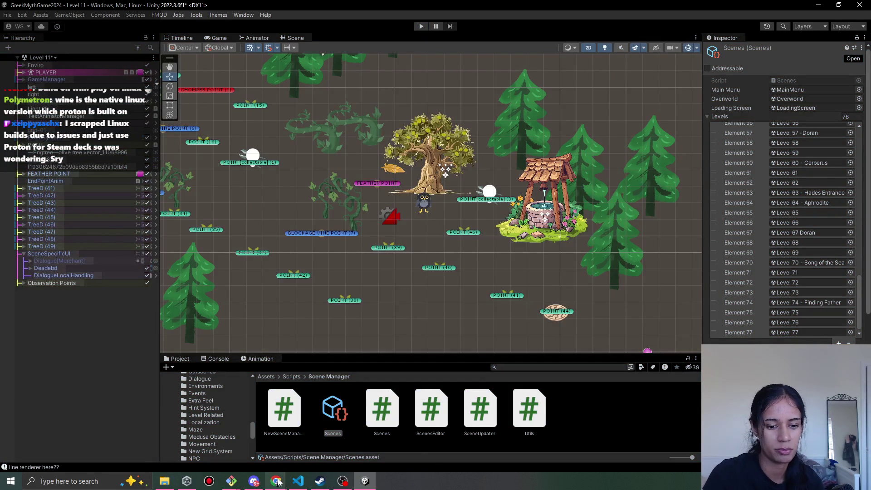
pyautogui.moveTo(276, 481)
pyautogui.click(279, 456)
# Add a Pomofocus task named 'sophia doesnt move to new danger spot!!'.
pyautogui.click(407, 353)
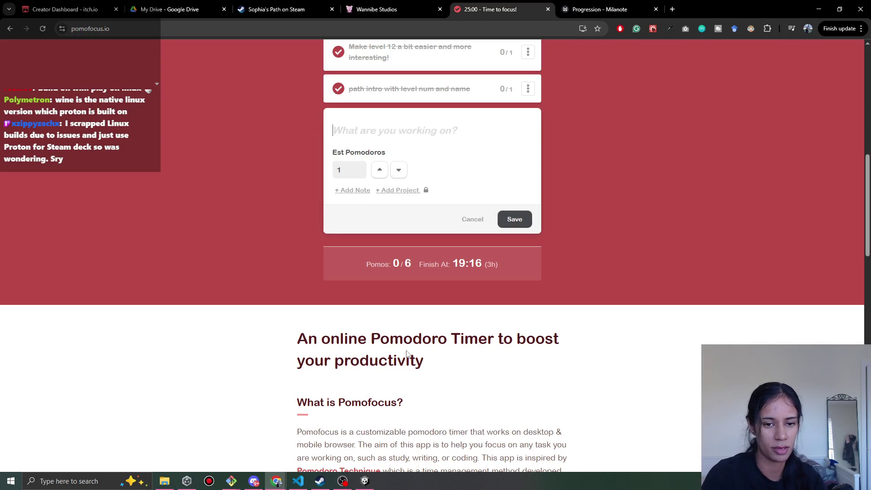
pyautogui.write('sophia d')
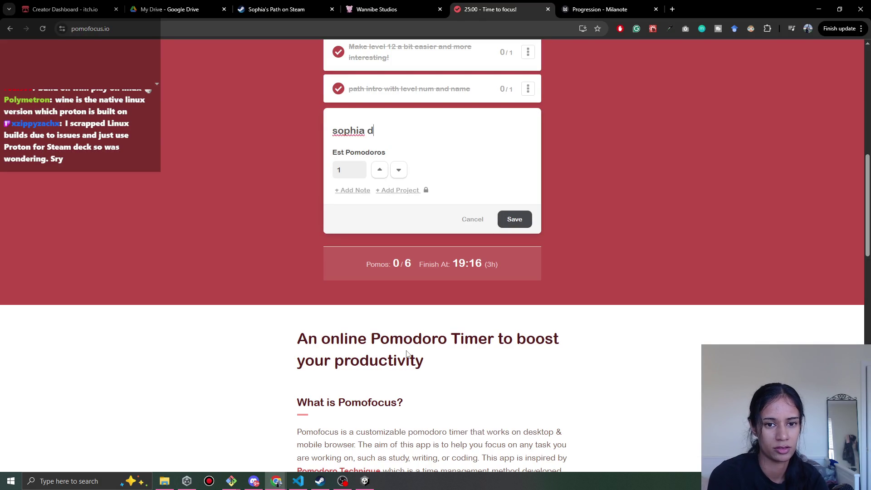
pyautogui.write('oesnt move to ')
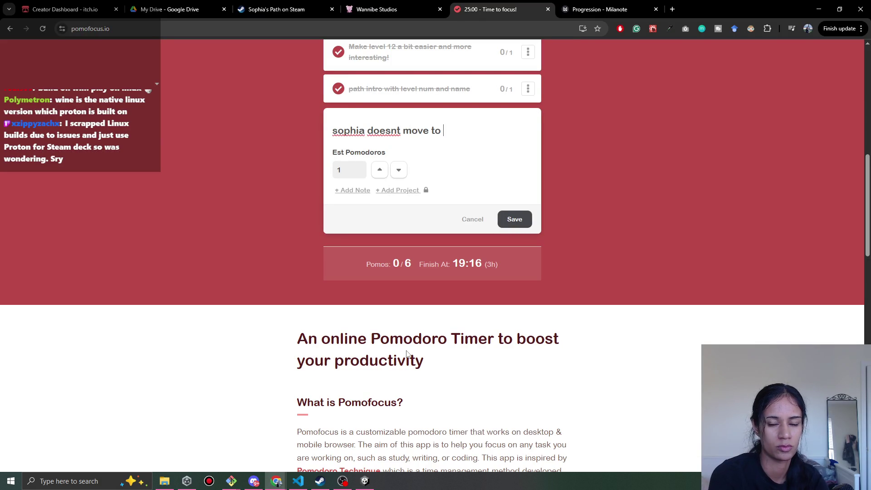
pyautogui.write('new danger s')
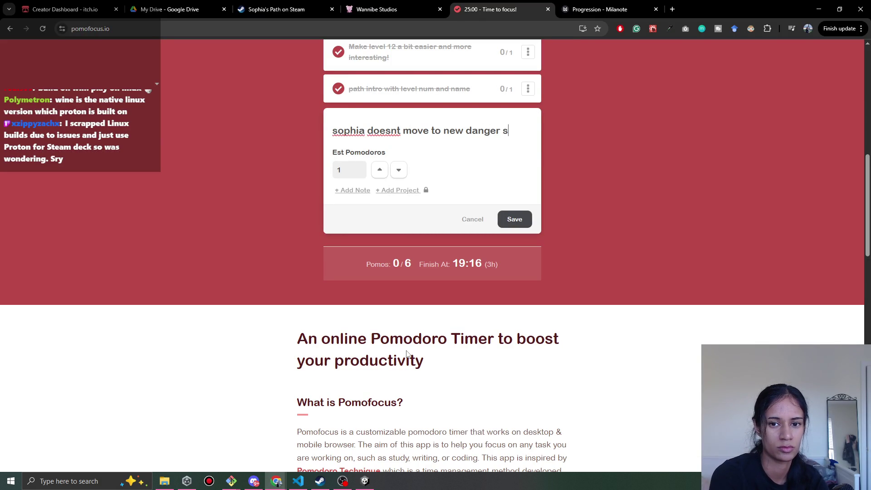
pyautogui.write('pot!!')
pyautogui.press('Return')
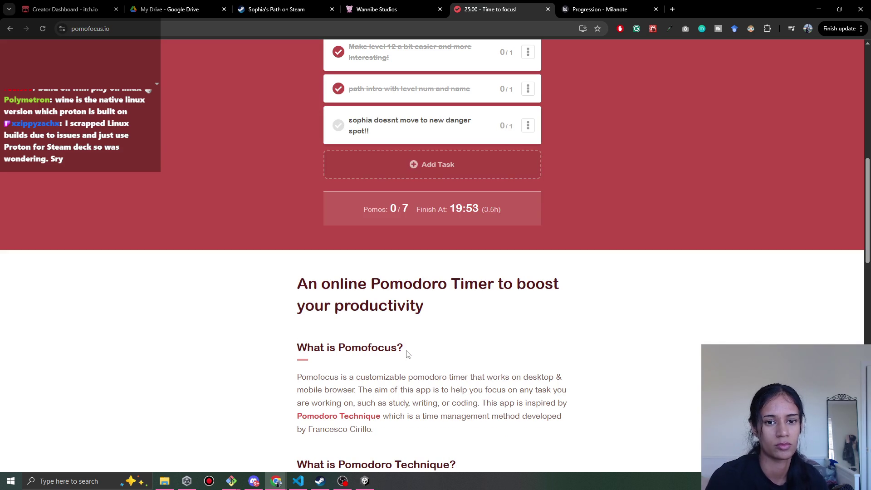
# Make the new task active and prefix its name with 'bug:', then scroll the task list back up.
pyautogui.click(374, 133)
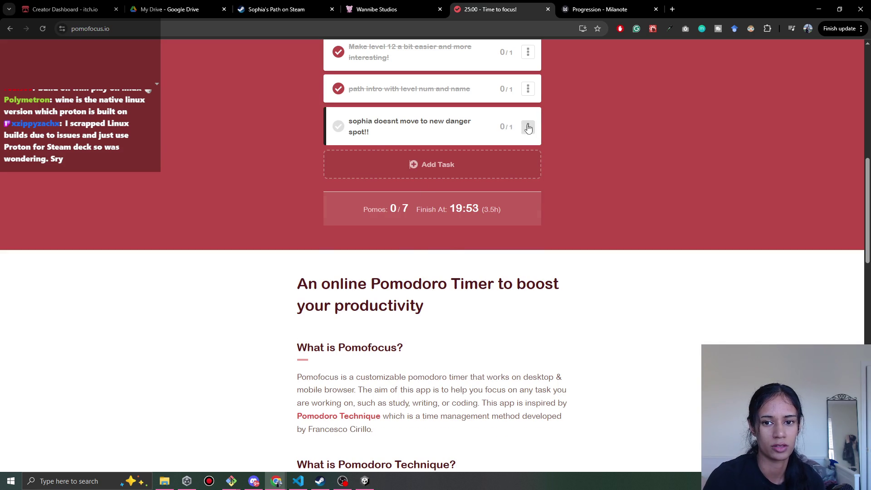
pyautogui.click(528, 128)
pyautogui.click(334, 130)
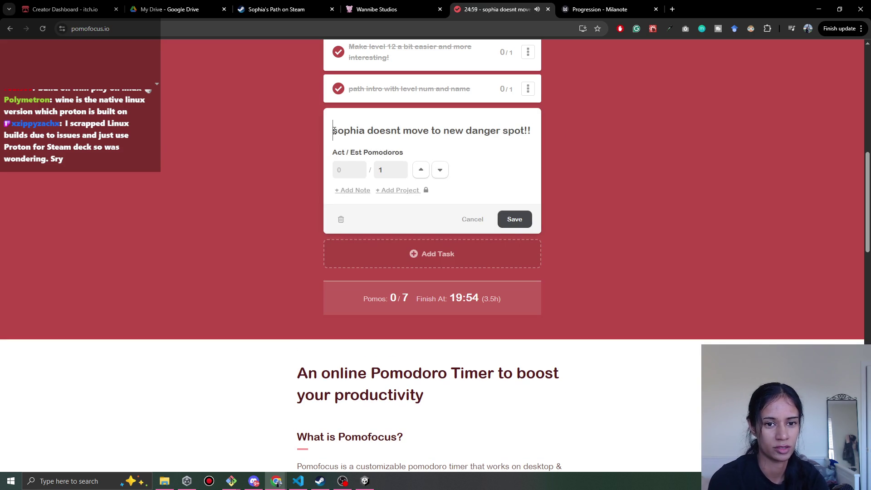
pyautogui.write('bug:')
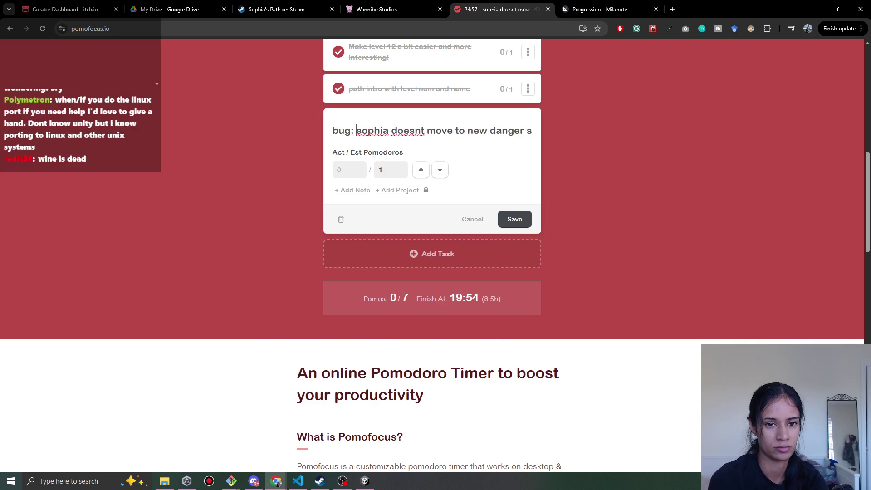
pyautogui.press('Return')
pyautogui.scroll(4, 433, 212)
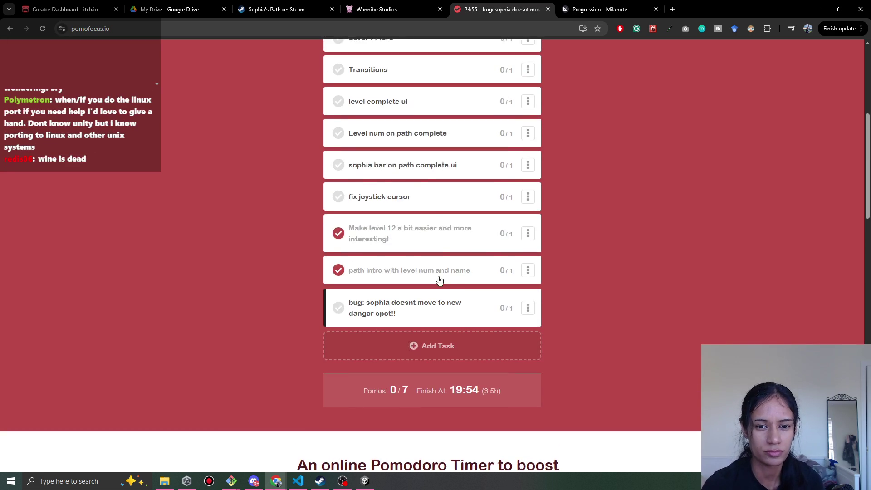
pyautogui.scroll(1, 436, 217)
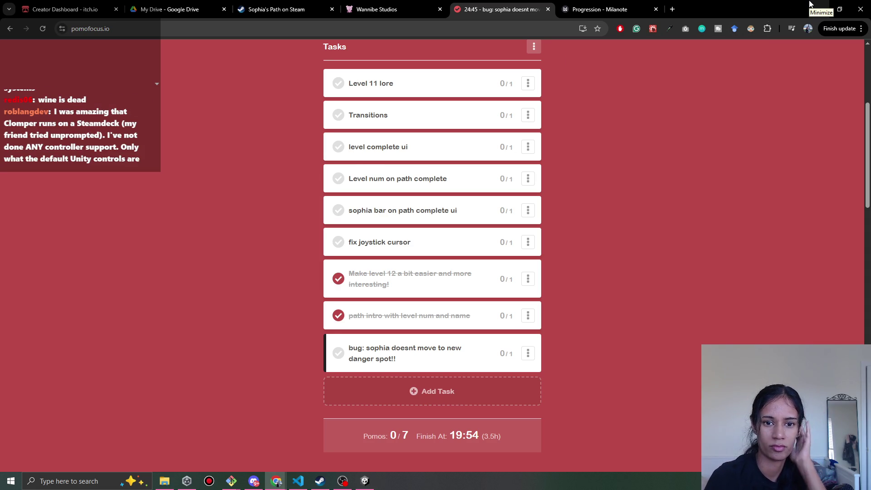
# Minimize Chrome to reveal Unity and nudge the Level 11 scene slightly left.
pyautogui.click(821, 7)
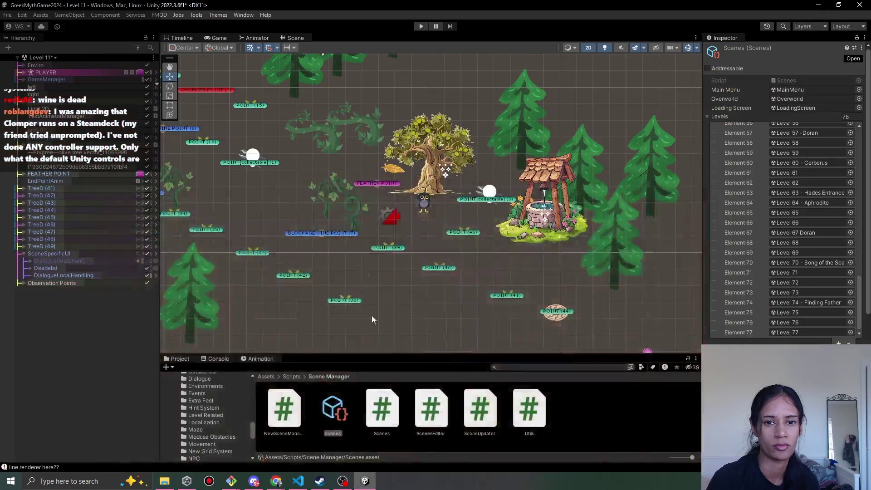
pyautogui.click(284, 485)
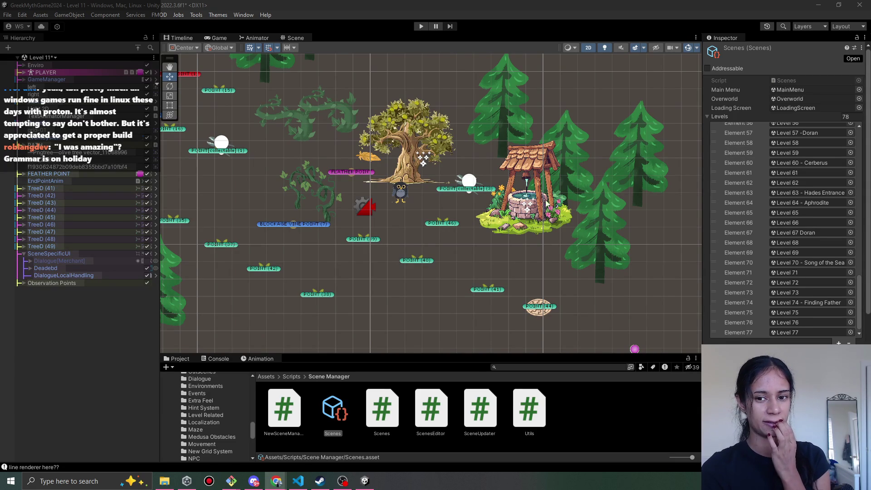
pyautogui.moveTo(535, 205); pyautogui.dragTo(518, 204)
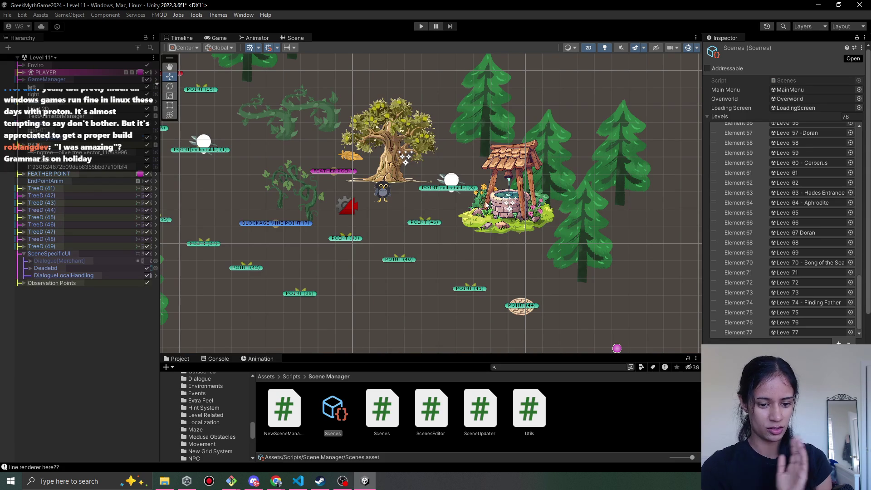
pyautogui.moveTo(274, 484)
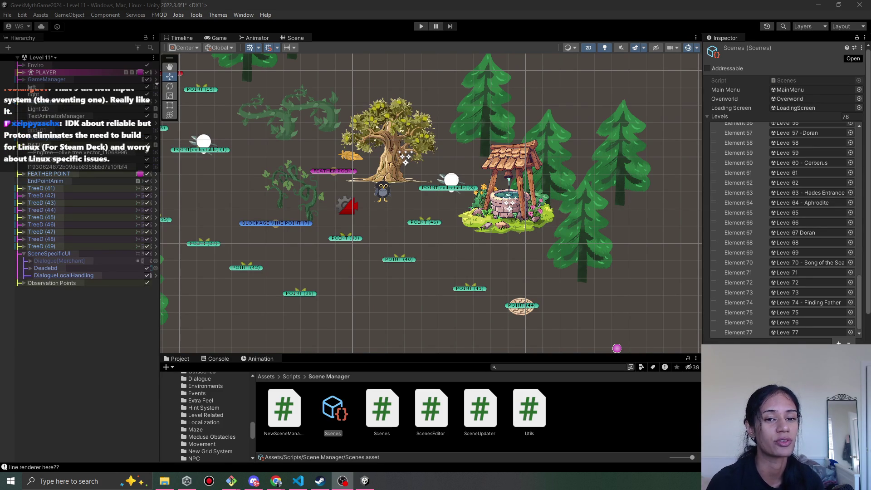
# Play-test Level 11 briefly, walking Sophia down the path, then stop Play mode.
pyautogui.click(418, 27)
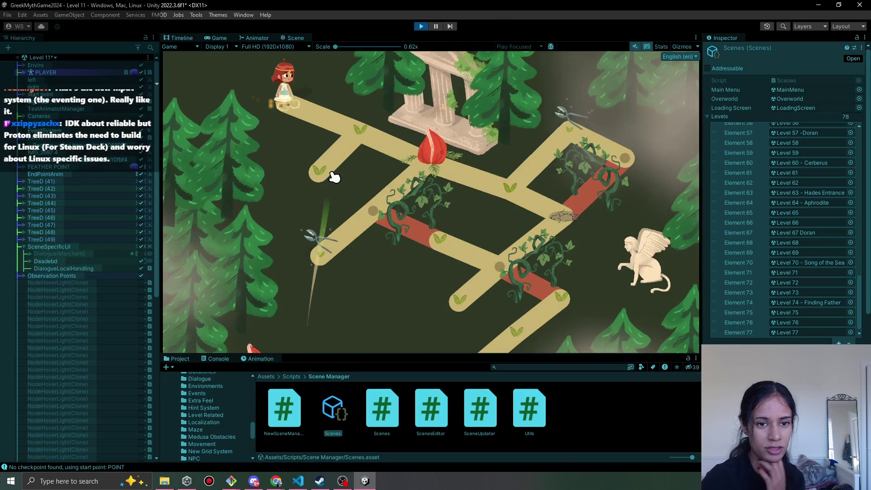
pyautogui.click(365, 132)
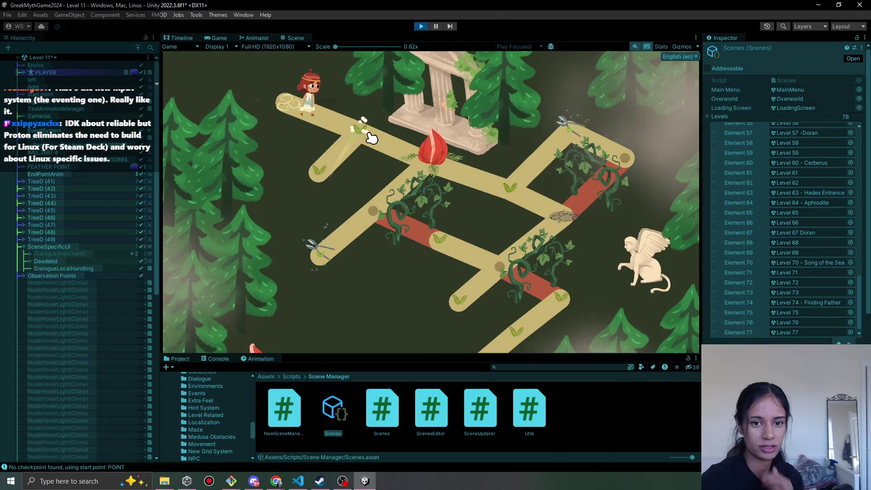
pyautogui.click(417, 29)
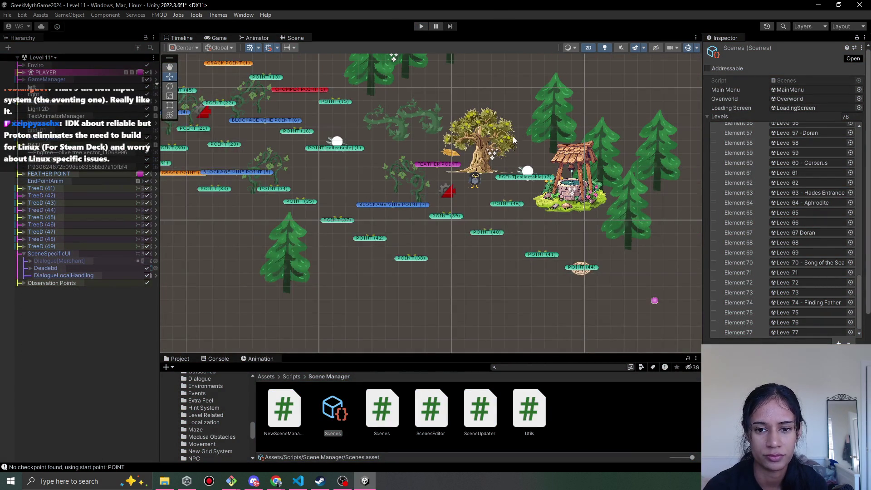
# Pan and zoom the Scene view toward the tree and well, and select SceneSpecificUI.
pyautogui.moveTo(507, 165); pyautogui.dragTo(425, 182)
pyautogui.scroll(5, 454, 213)
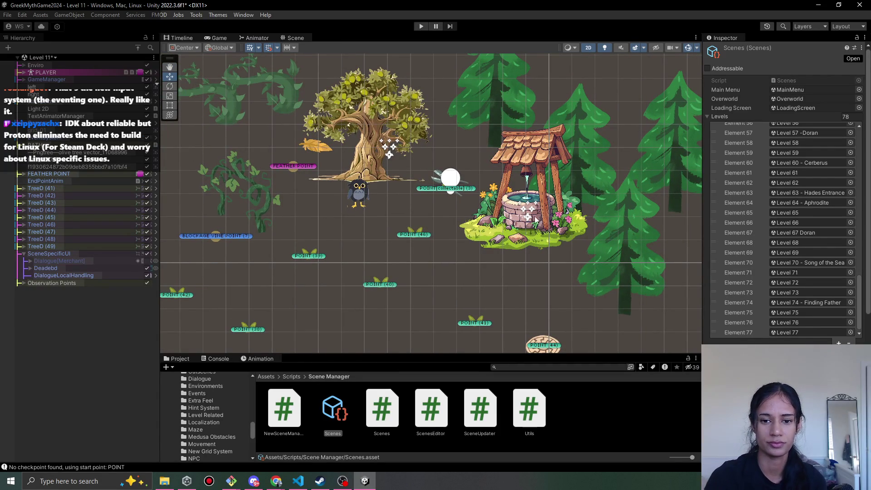
pyautogui.hscroll(-2, 430, 214)
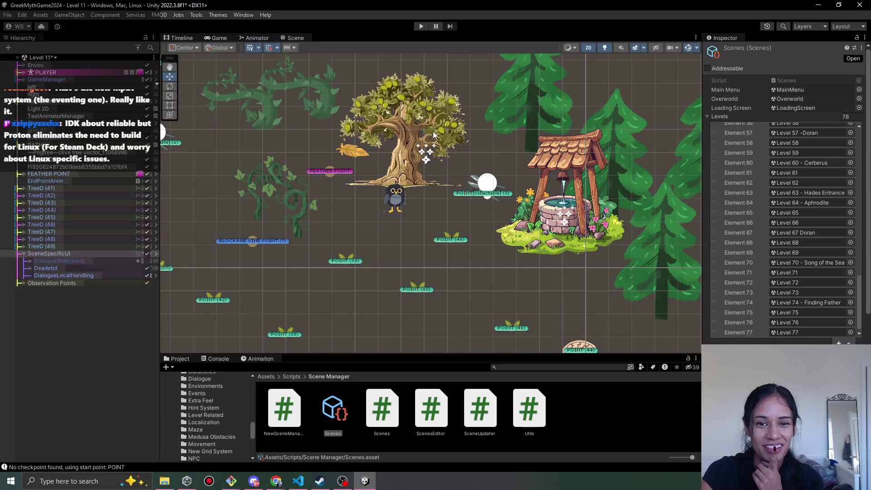
pyautogui.click(476, 155)
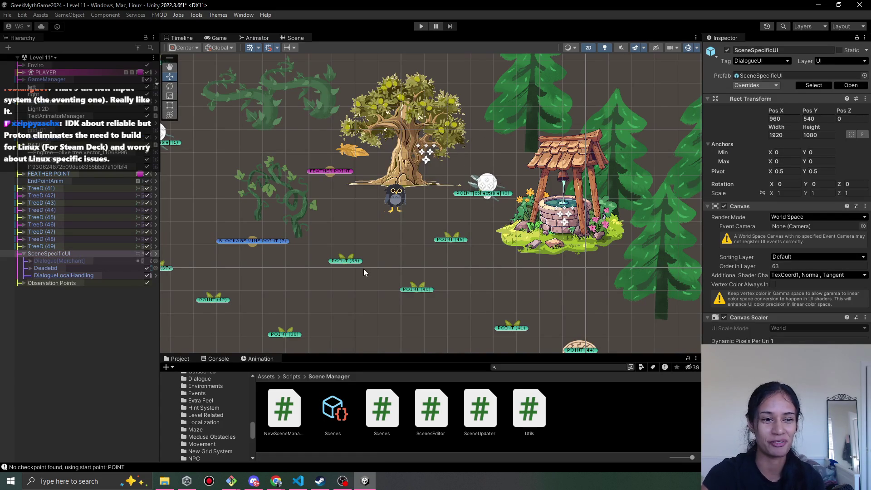
# Review the Path 11 cards on the Milanote Progression board, then return to Unity.
pyautogui.moveTo(278, 480)
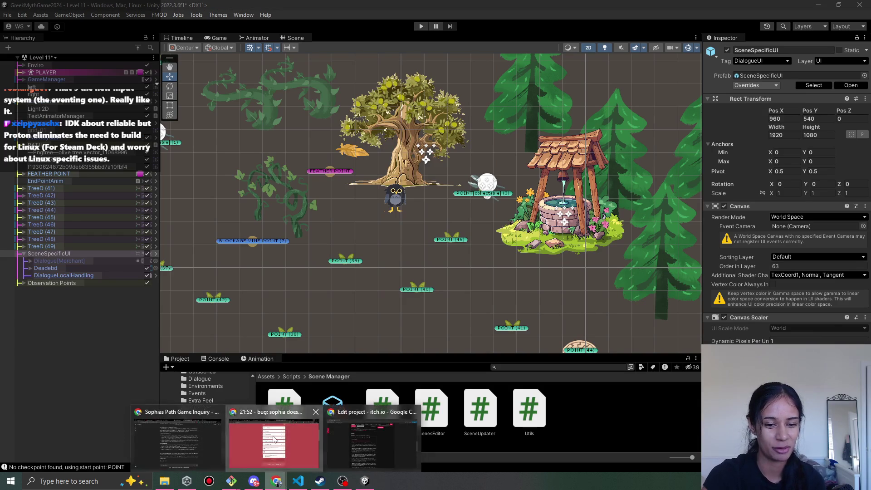
pyautogui.click(276, 440)
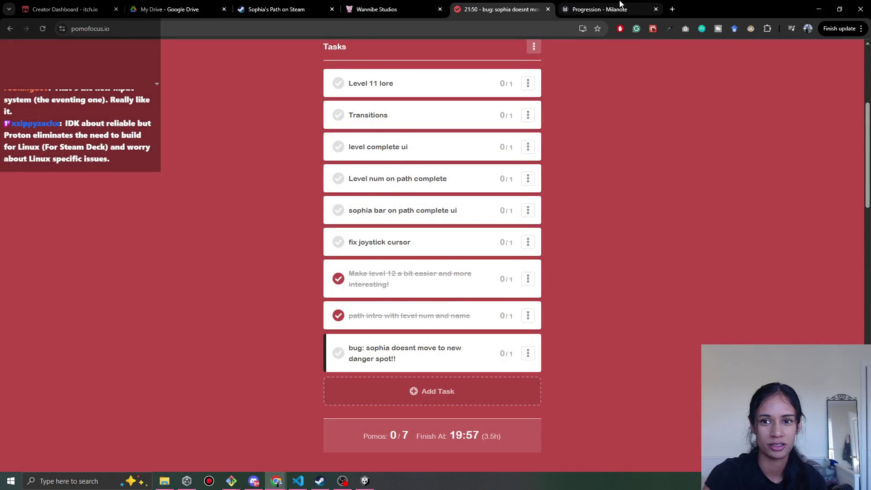
pyautogui.click(617, 7)
pyautogui.hscroll(5, 541, 235)
pyautogui.scroll(-2, 541, 235)
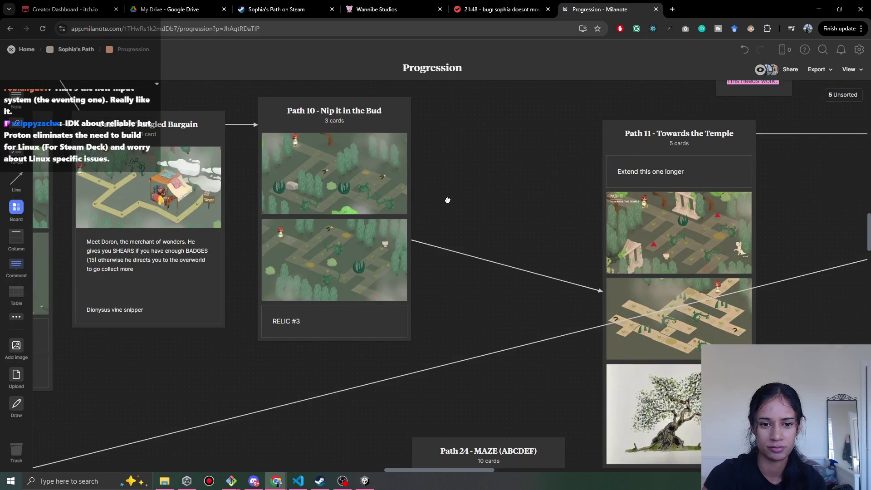
pyautogui.hscroll(3, 425, 195)
pyautogui.scroll(-1, 488, 351)
pyautogui.hotkey('alt', 'Tab')
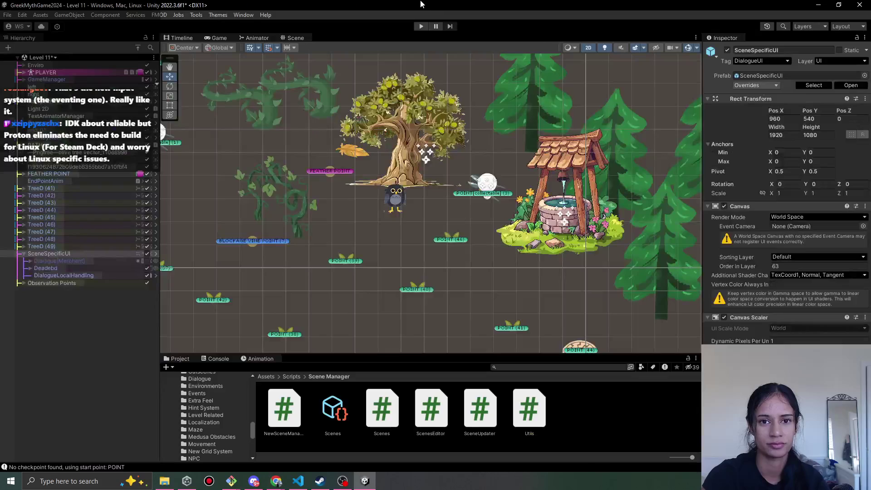
pyautogui.click(164, 481)
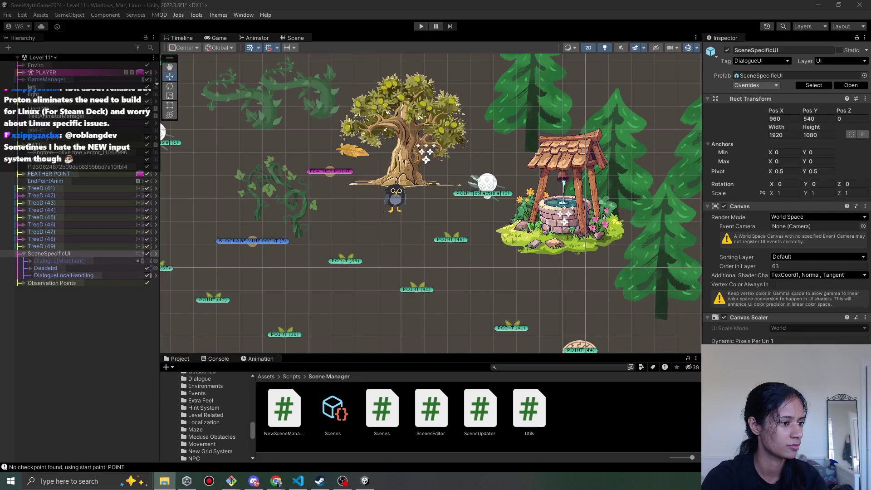
# Edit level 11's lastCheckpoint value in SophiasPathSaveData.json, save it, and return to Unity.
pyautogui.hotkey('alt', 'Tab')
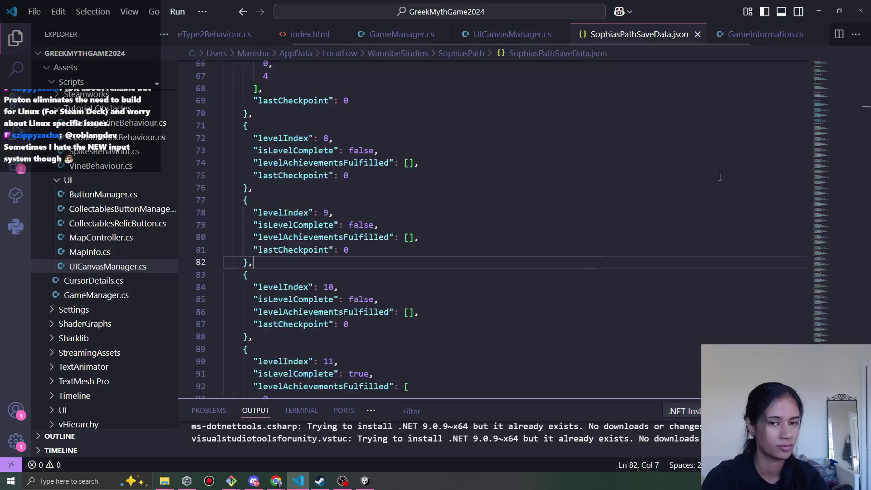
pyautogui.scroll(-2, 357, 248)
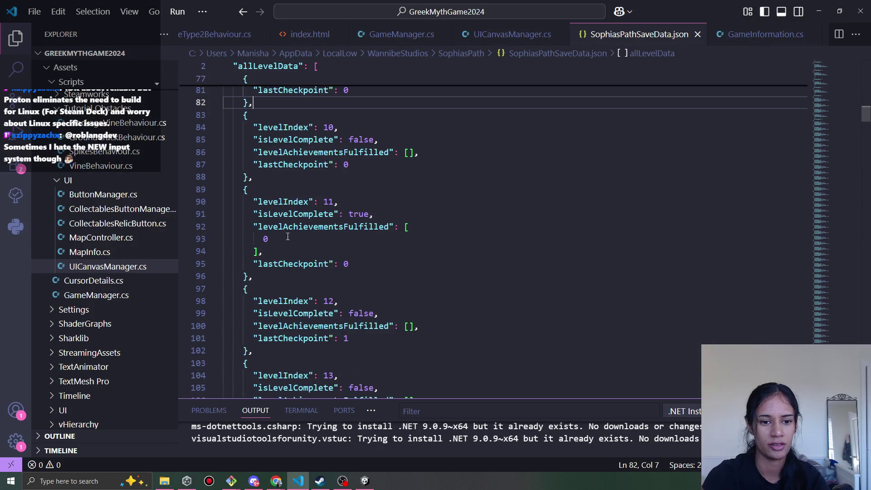
pyautogui.click(352, 265)
pyautogui.press('BackSpace')
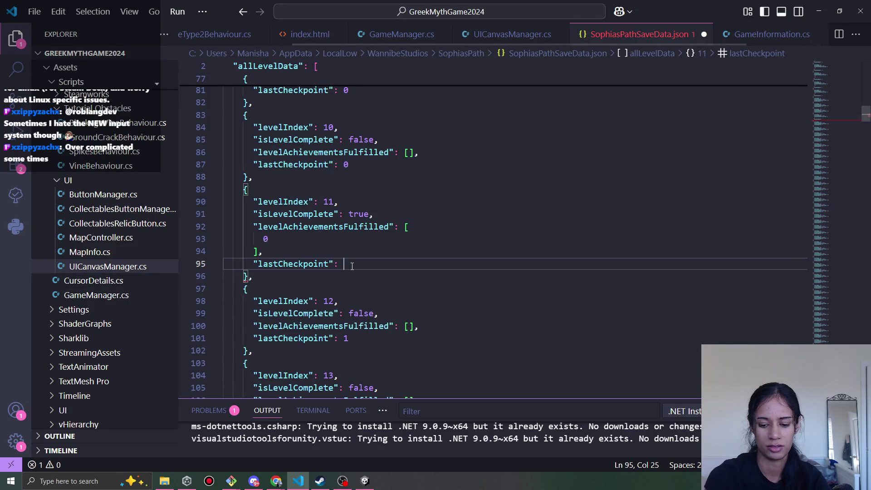
pyautogui.write('0')
pyautogui.hotkey('ctrl', 's')
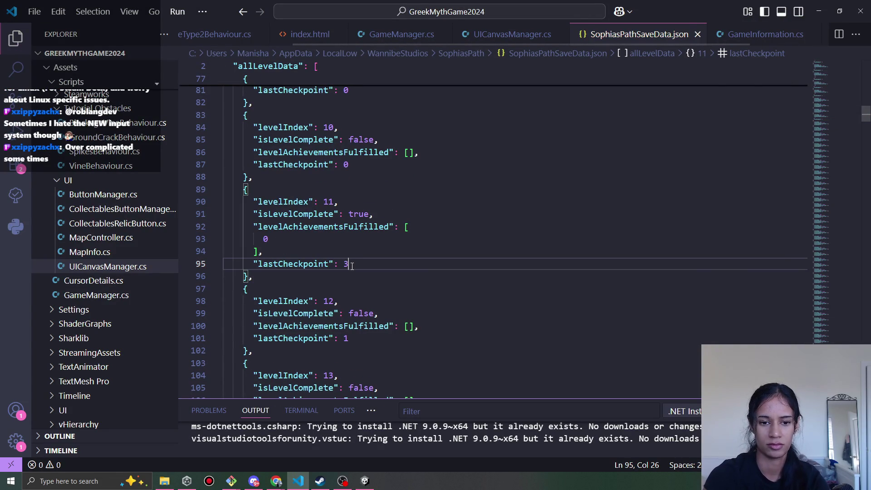
pyautogui.hotkey('alt', 'Tab')
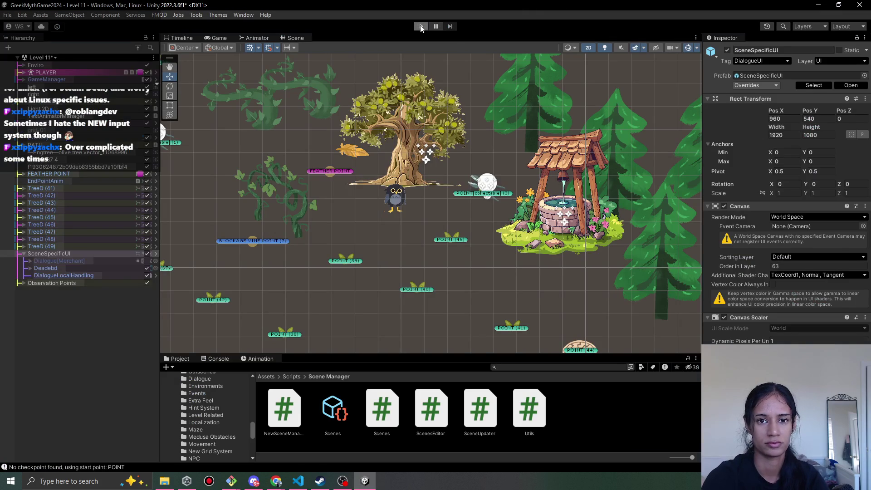